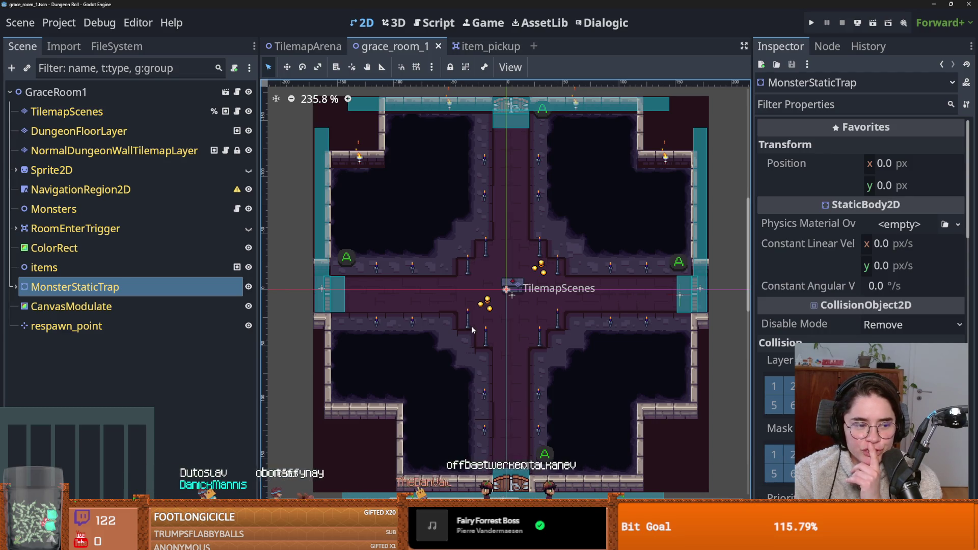
Pan around the dungeon room view and save the grace_room_1 scene.
{"action": "scroll", "coordinate": [492, 286], "scroll_direction": "down", "scroll_amount": 2}
{"action": "key", "text": "ctrl+s"}
{"action": "scroll", "coordinate": [504, 305], "scroll_direction": "left", "scroll_amount": 2}
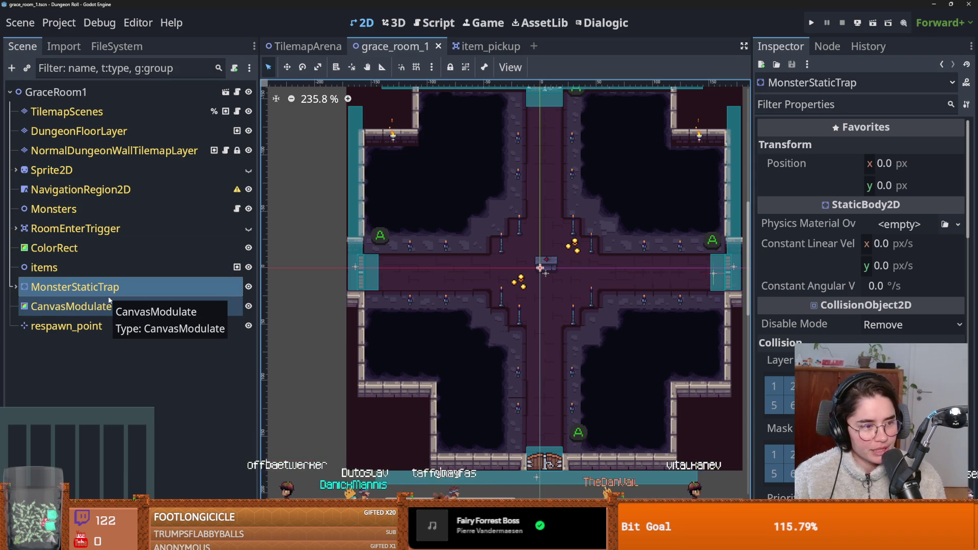
{"action": "left_click_drag", "start_coordinate": [539, 198], "coordinate": [515, 227]}
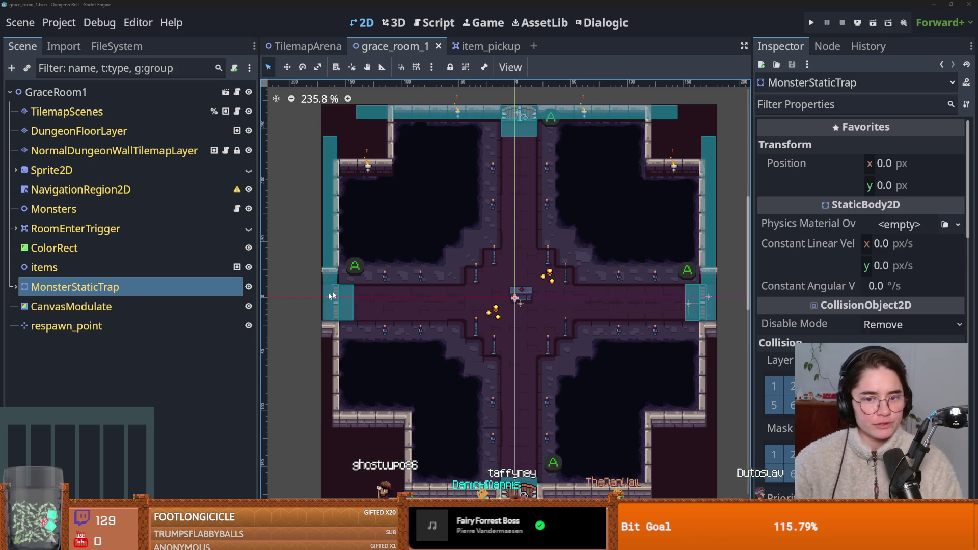
{"action": "left_click_drag", "start_coordinate": [483, 285], "coordinate": [516, 249]}
{"action": "key", "text": "ctrl+s"}
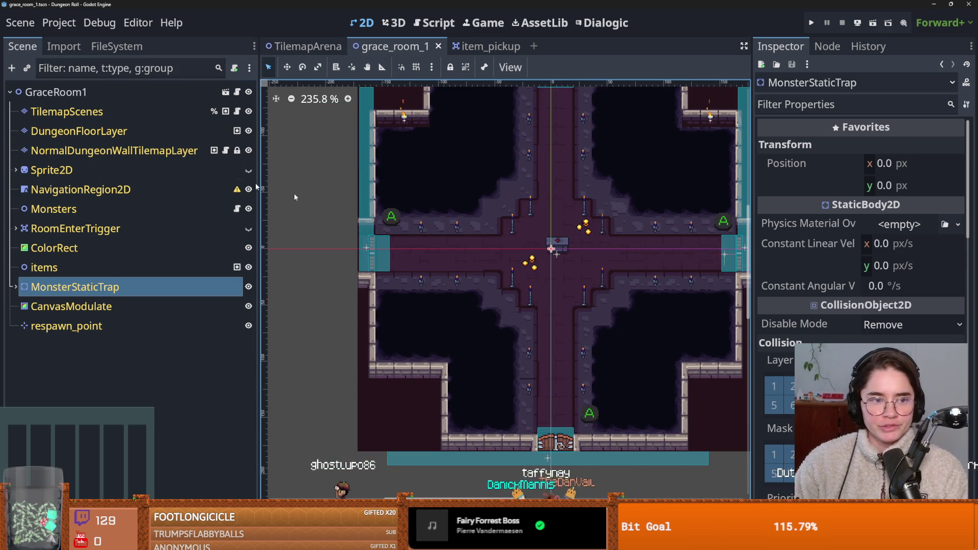
Inspect GravityCube.tres (Is Trinket on, Amount 10), then select the items node in the scene tree.
{"action": "left_click", "coordinate": [135, 47]}
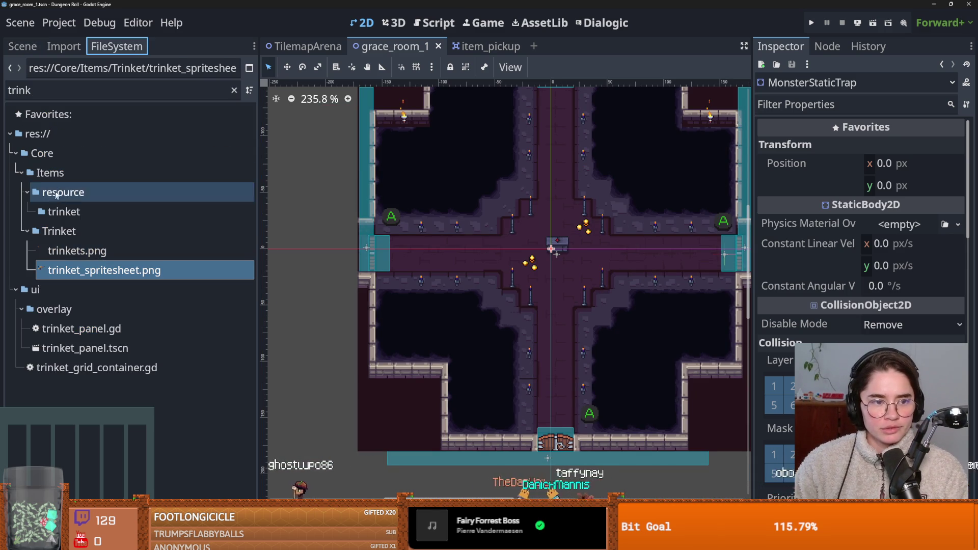
{"action": "left_click", "coordinate": [233, 90]}
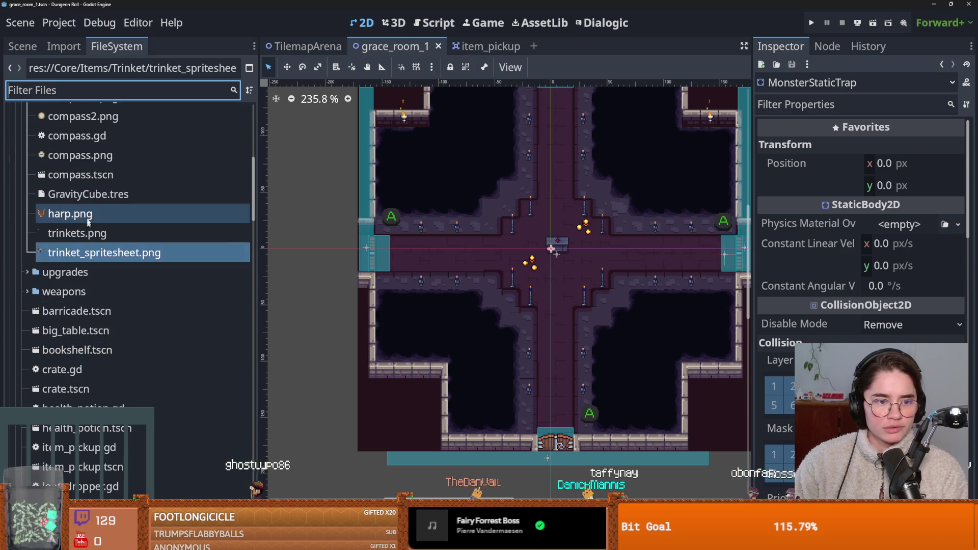
{"action": "left_click", "coordinate": [93, 196]}
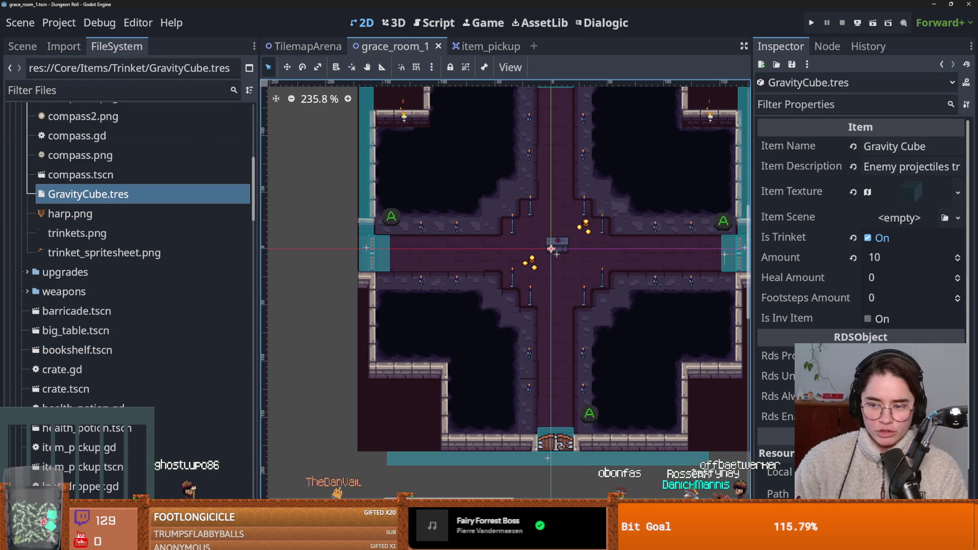
{"action": "left_click", "coordinate": [779, 356]}
{"action": "key", "text": "ctrl+s"}
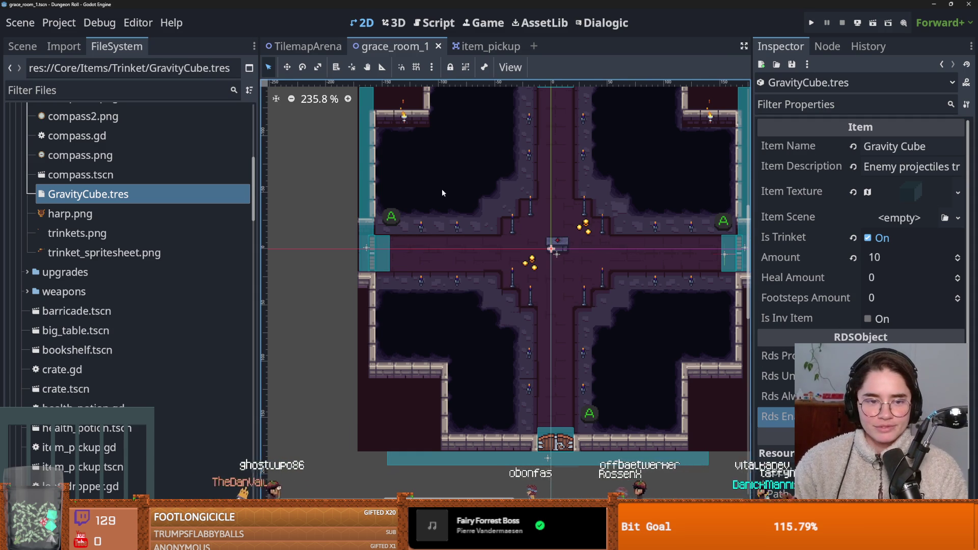
{"action": "scroll", "coordinate": [443, 188], "scroll_direction": "up", "scroll_amount": 3}
{"action": "key", "text": "ctrl+s"}
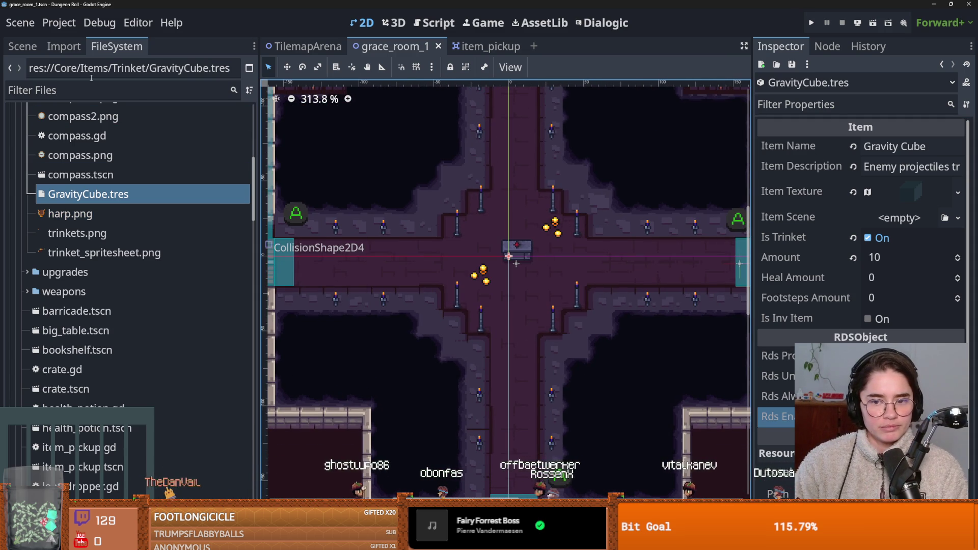
{"action": "left_click", "coordinate": [22, 47]}
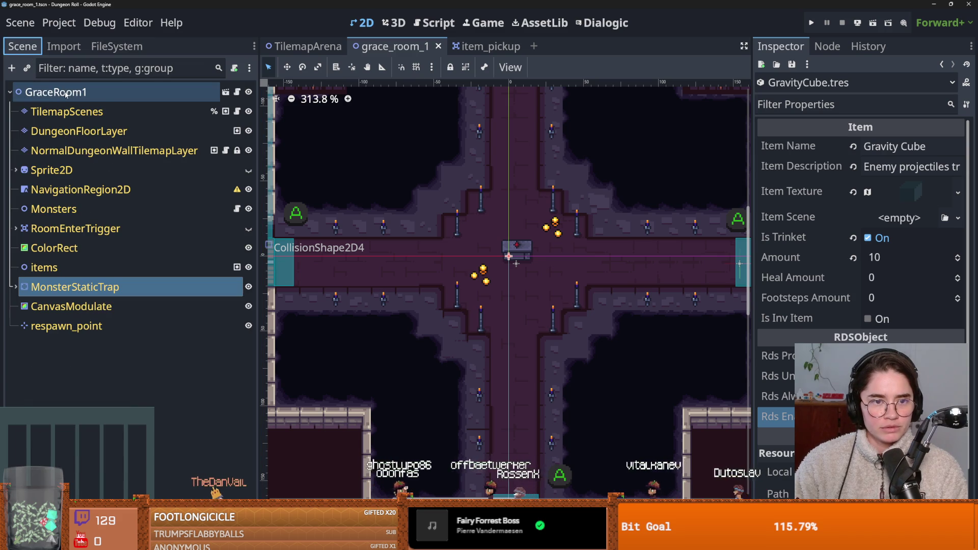
{"action": "left_click", "coordinate": [45, 268]}
Instance item_pickup.tscn under items and move it just above the room centre.
{"action": "left_click", "coordinate": [27, 68]}
{"action": "type", "text": "item"}
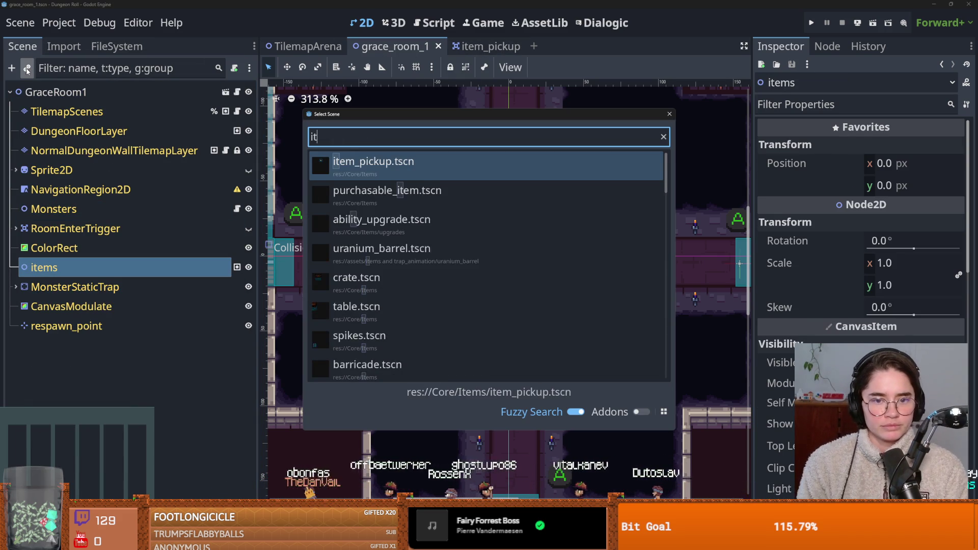
{"action": "key", "text": "Return"}
{"action": "mouse_move", "coordinate": [511, 257]}
{"action": "left_mouse_down"}
{"action": "mouse_move", "coordinate": [521, 250]}
{"action": "mouse_move", "coordinate": [519, 230]}
{"action": "left_mouse_up"}
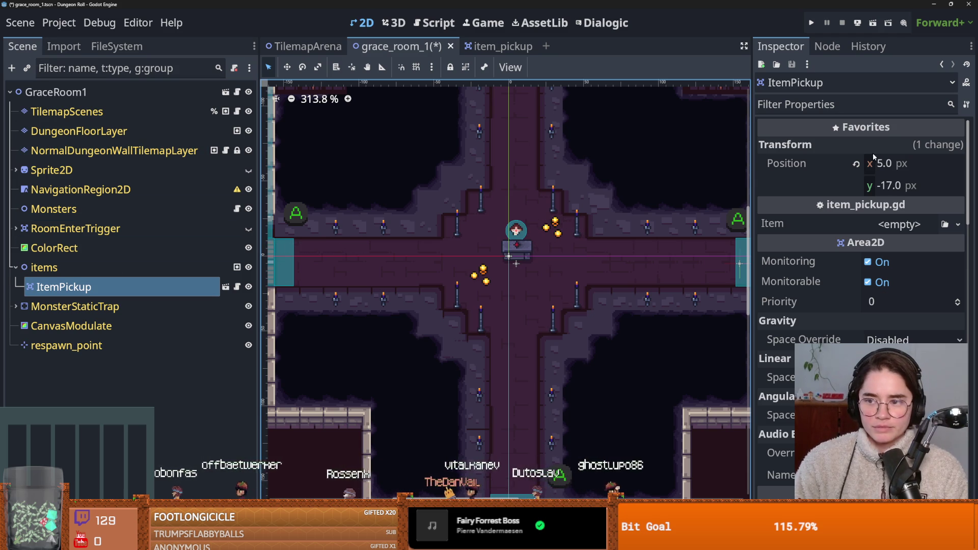
Assign GravityCube.tres as the pickup's Item, save, and open the item_pickup script.
{"action": "left_click", "coordinate": [902, 225]}
{"action": "left_click", "coordinate": [911, 352]}
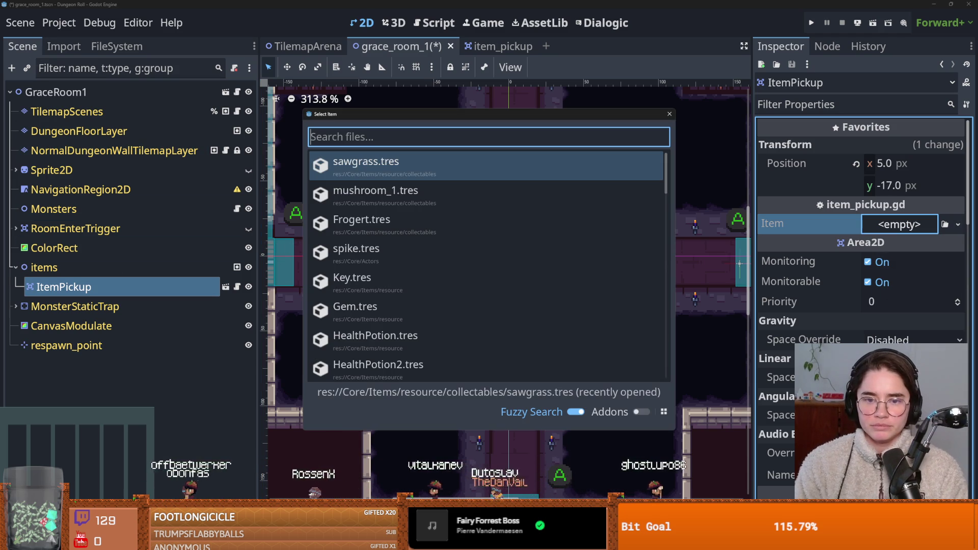
{"action": "type", "text": "gra"}
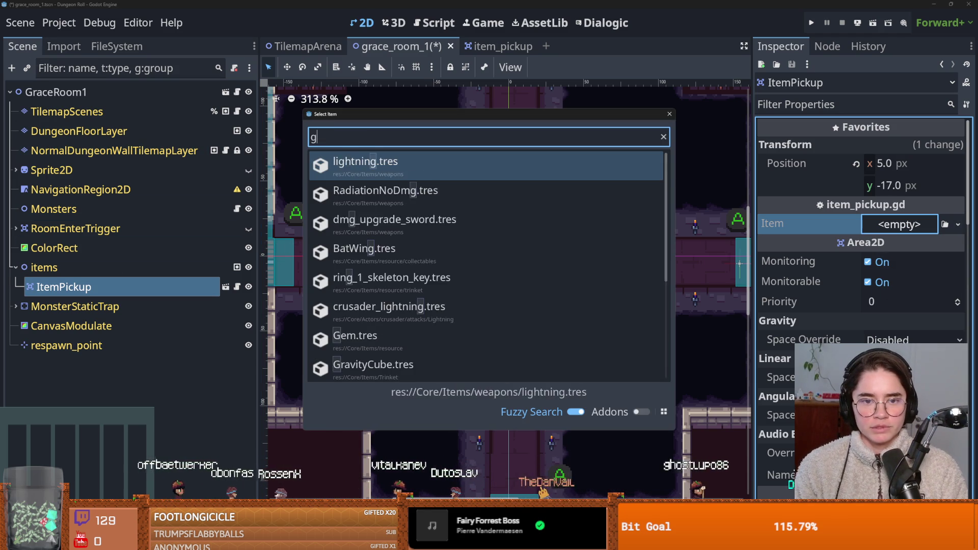
{"action": "key", "text": "Return"}
{"action": "key", "text": "ctrl+s"}
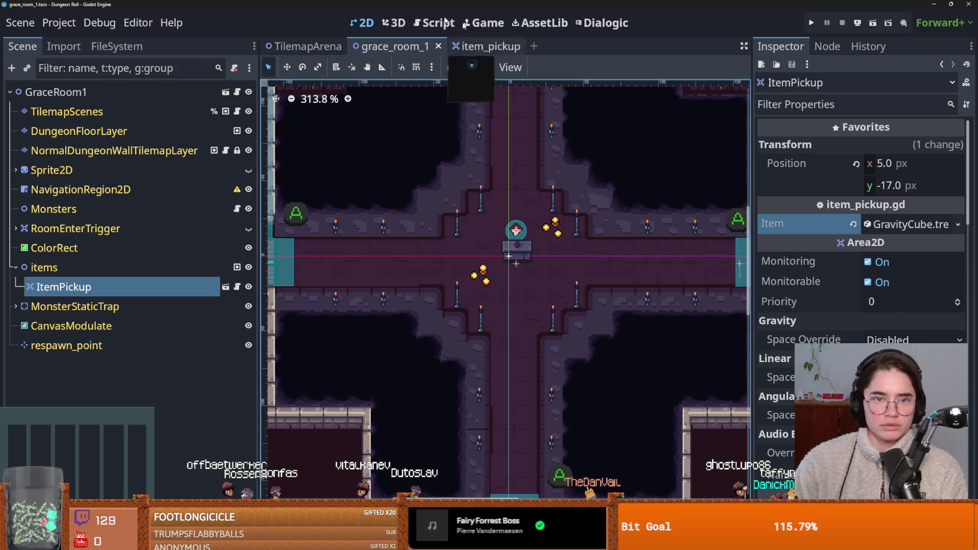
{"action": "left_click", "coordinate": [482, 47]}
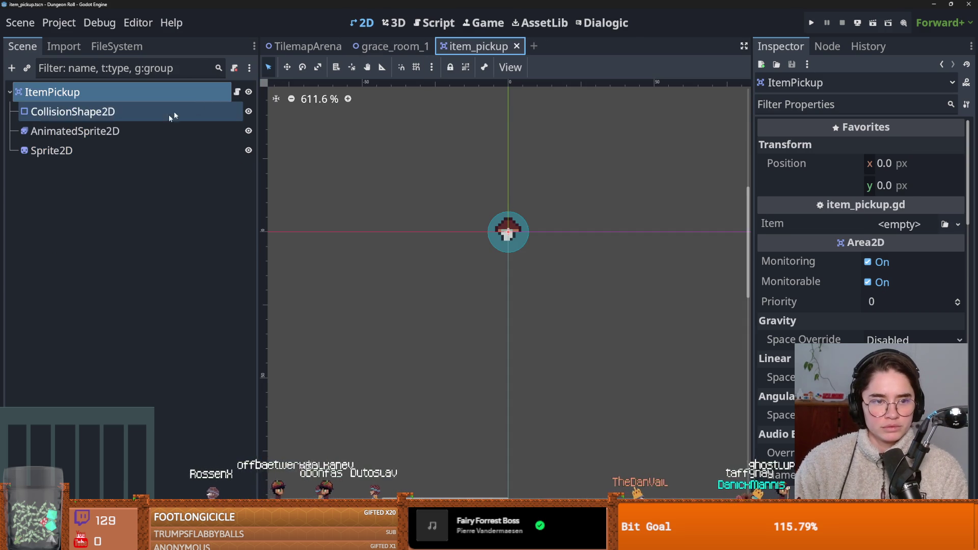
{"action": "left_click", "coordinate": [237, 92]}
Replace line 21's animated_sprite_2d.play("key") with animated_sprite_2d.hide() and save.
{"action": "scroll", "coordinate": [475, 245], "scroll_direction": "down", "scroll_amount": 3}
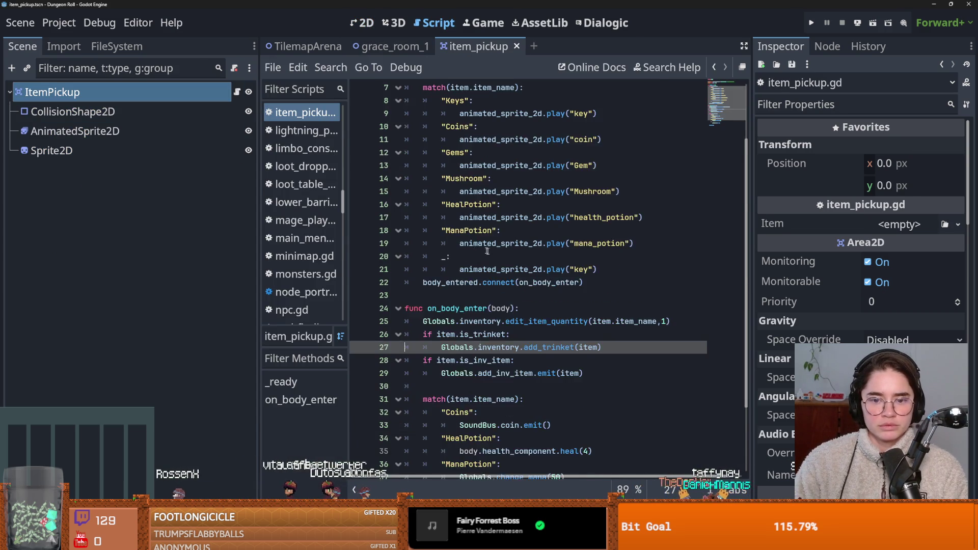
{"action": "scroll", "coordinate": [484, 243], "scroll_direction": "up", "scroll_amount": 3}
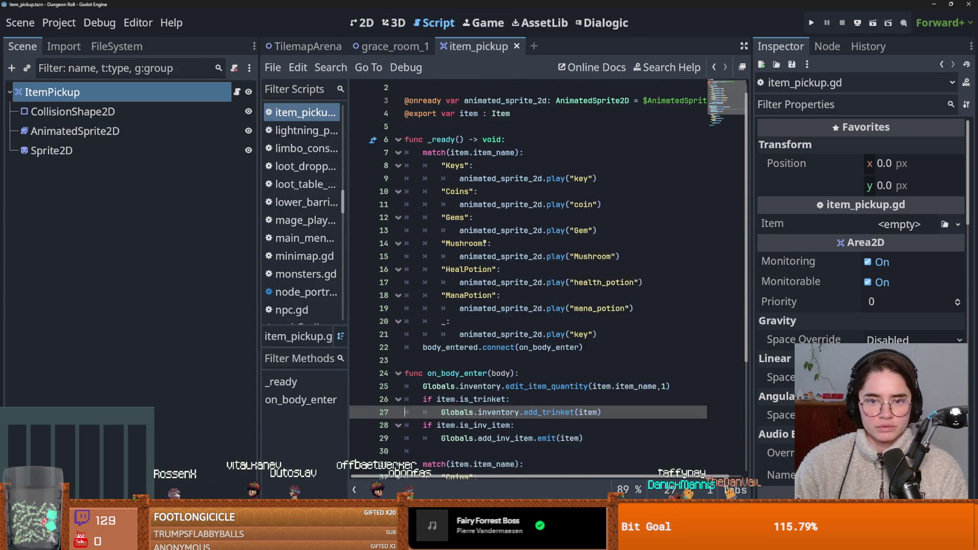
{"action": "double_click", "coordinate": [456, 167]}
{"action": "double_click", "coordinate": [495, 166]}
{"action": "double_click", "coordinate": [540, 347]}
{"action": "type", "text": "k"}
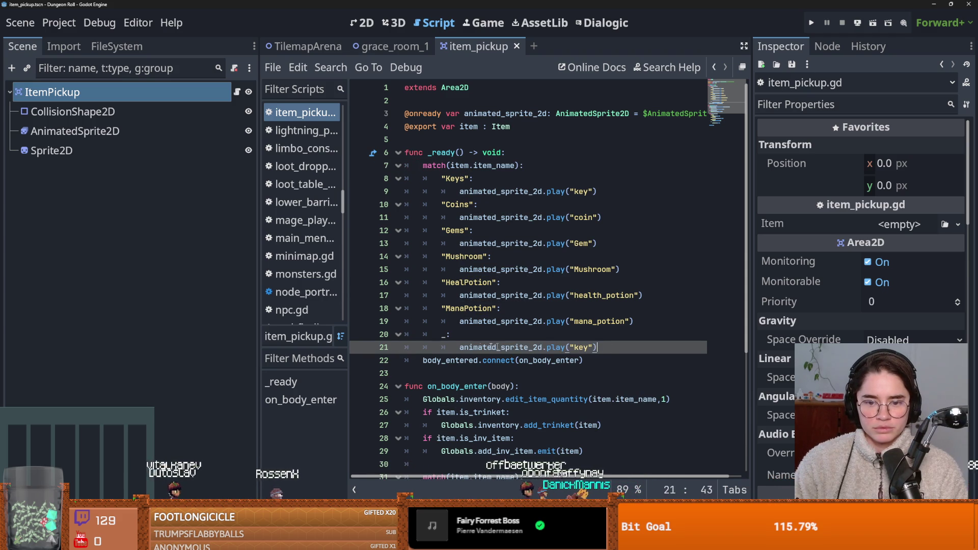
{"action": "left_click_drag", "start_coordinate": [597, 347], "coordinate": [460, 346]}
{"action": "type", "text": "an"}
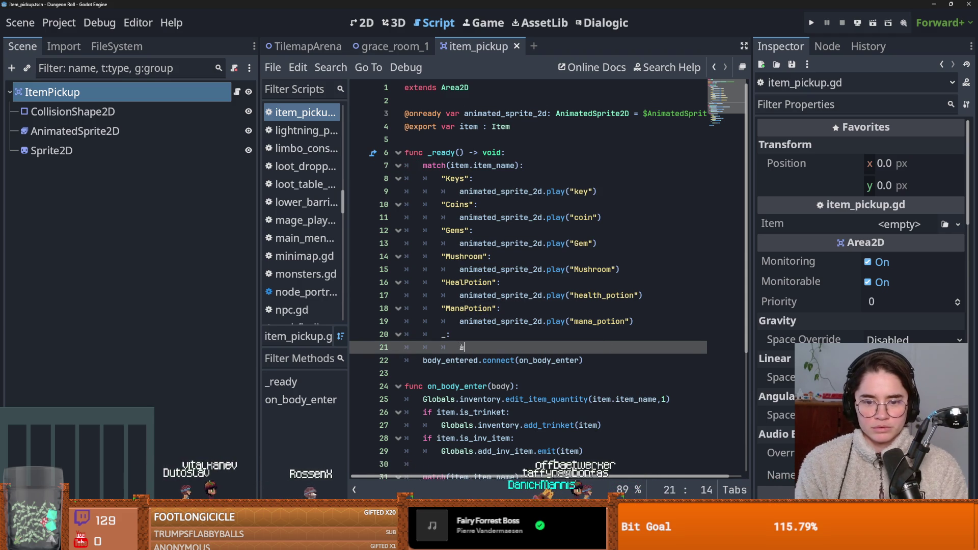
{"action": "key", "text": "Return"}
{"action": "type", "text": ".hid"}
{"action": "key", "text": "Return"}
{"action": "key", "text": "Return"}
{"action": "key", "text": "BackSpace"}
{"action": "key", "text": "BackSpace"}
{"action": "key", "text": "BackSpace"}
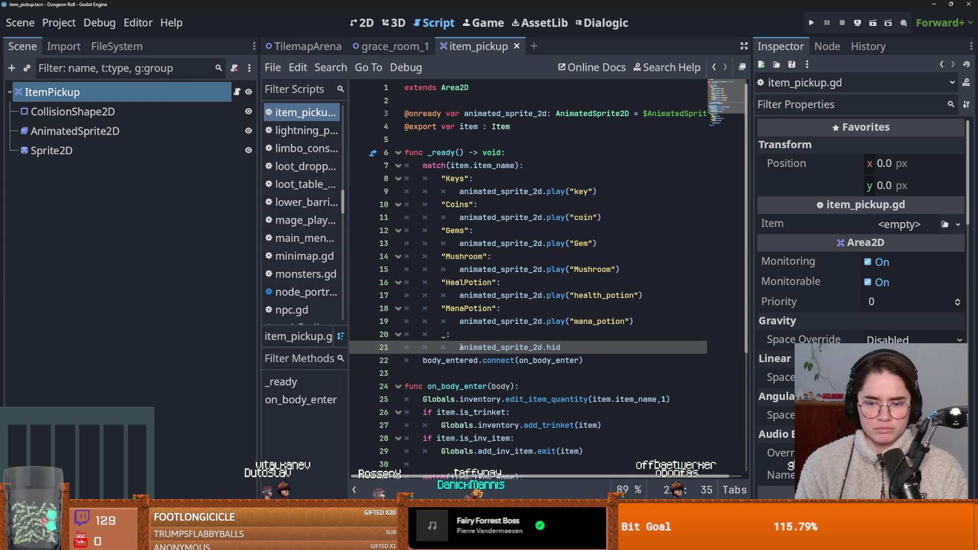
{"action": "type", "text": "("}
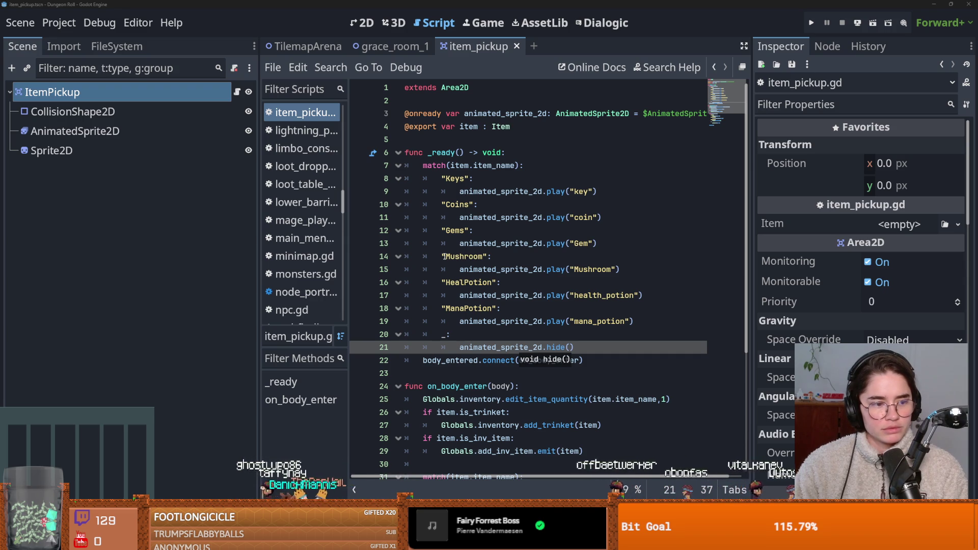
{"action": "left_click", "coordinate": [443, 256]}
{"action": "key", "text": "ctrl+s"}
Check the uses of animated_sprite_2d and start a new line after the hide() call.
{"action": "left_click", "coordinate": [522, 339]}
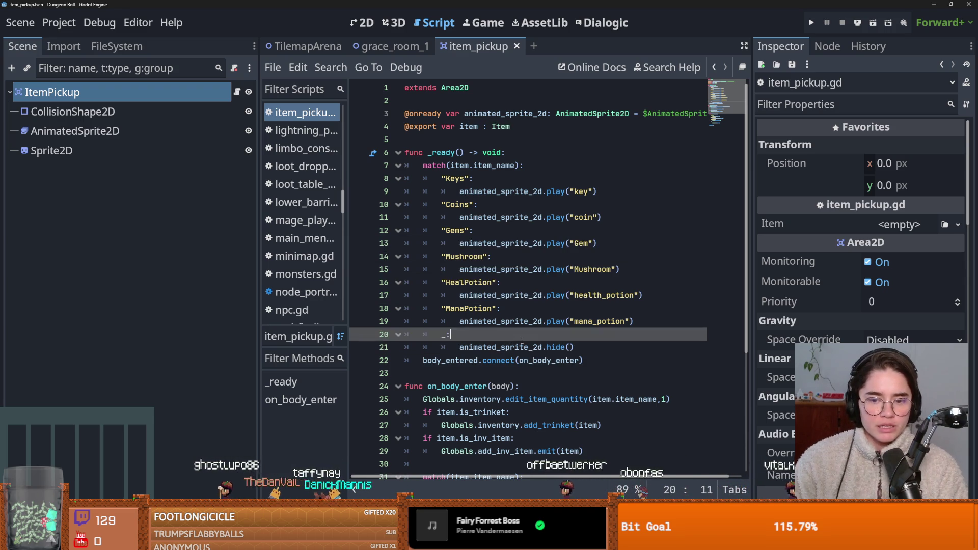
{"action": "double_click", "coordinate": [524, 347]}
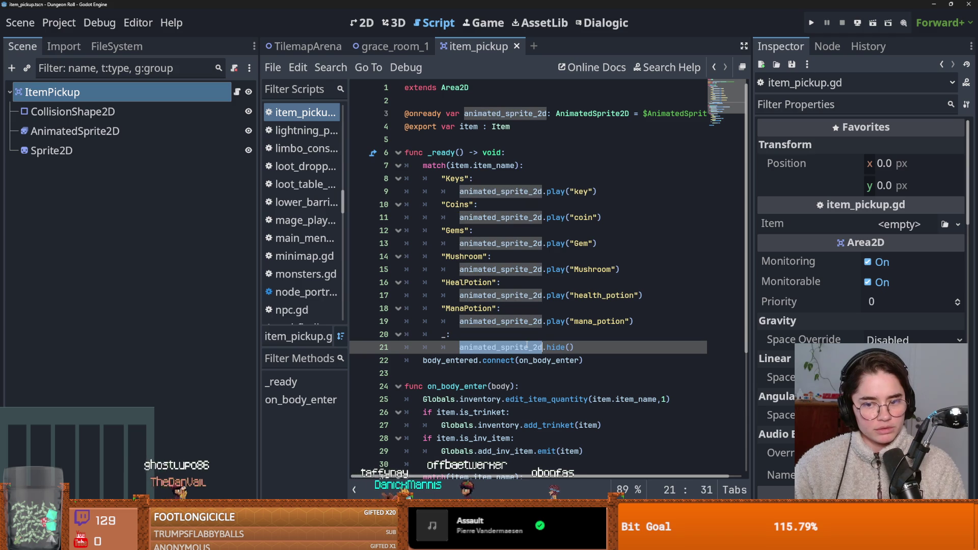
{"action": "mouse_move", "coordinate": [527, 346]}
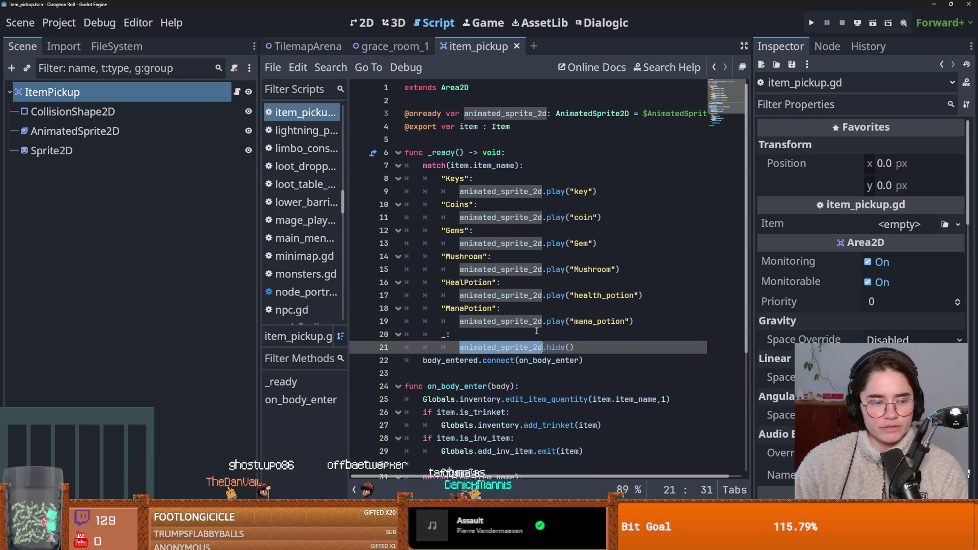
{"action": "left_click", "coordinate": [576, 332]}
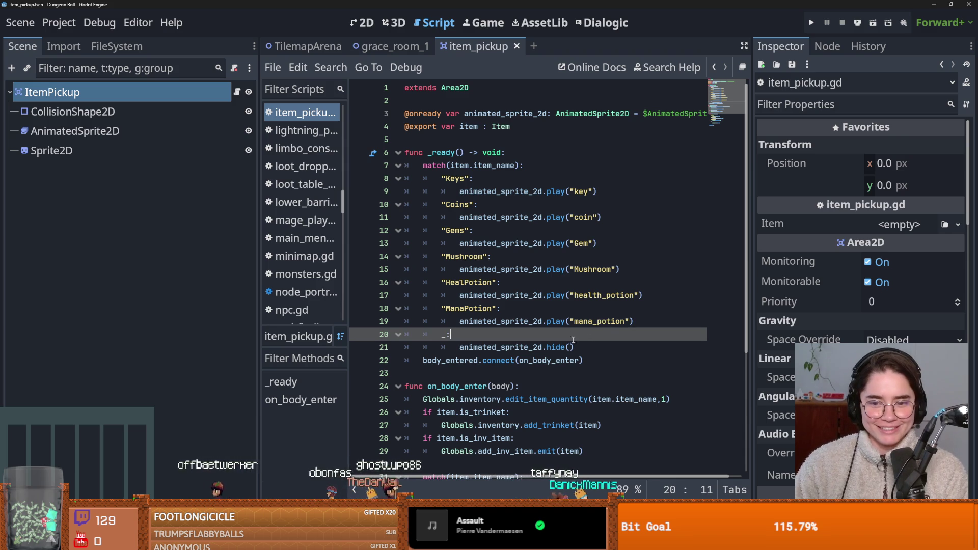
{"action": "left_click", "coordinate": [583, 347]}
{"action": "key", "text": "Return"}
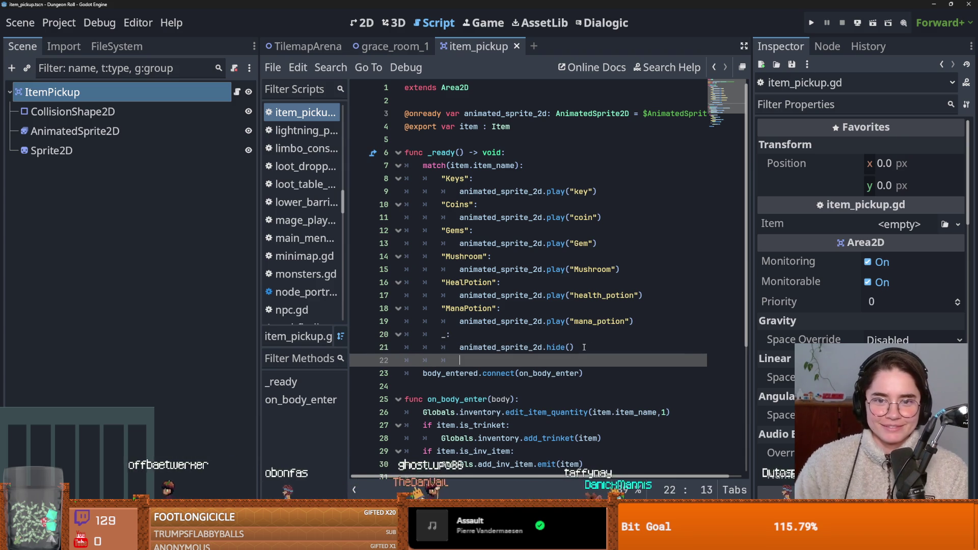
Add an onready sprite_2d reference to the Sprite2D node on line 4.
{"action": "left_click", "coordinate": [409, 129]}
{"action": "key", "text": "Return"}
{"action": "key", "text": "Up"}
{"action": "mouse_move", "coordinate": [51, 151]}
{"action": "left_mouse_down"}
{"action": "mouse_move", "coordinate": [414, 148]}
{"action": "mouse_move", "coordinate": [466, 129]}
{"action": "left_mouse_up"}
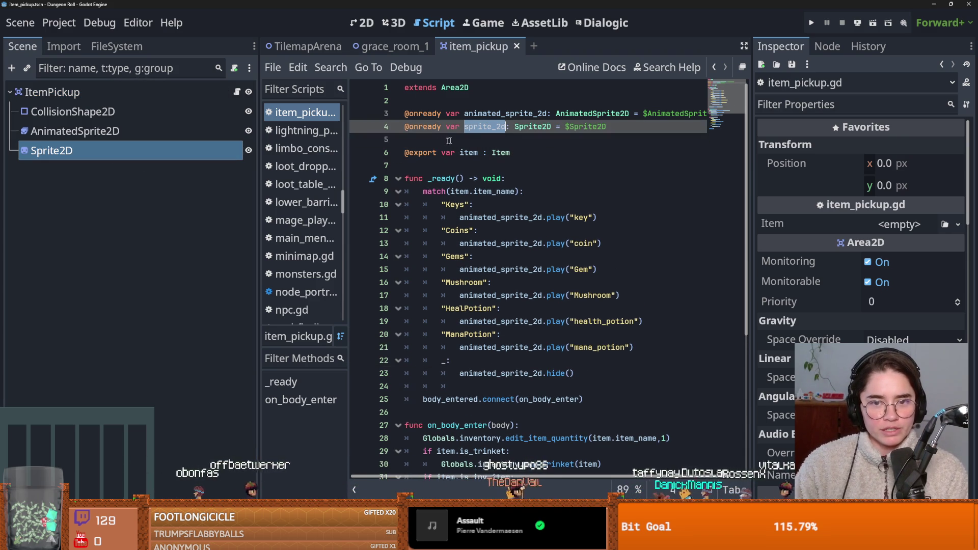
{"action": "key", "text": "Return"}
{"action": "key", "text": "BackSpace"}
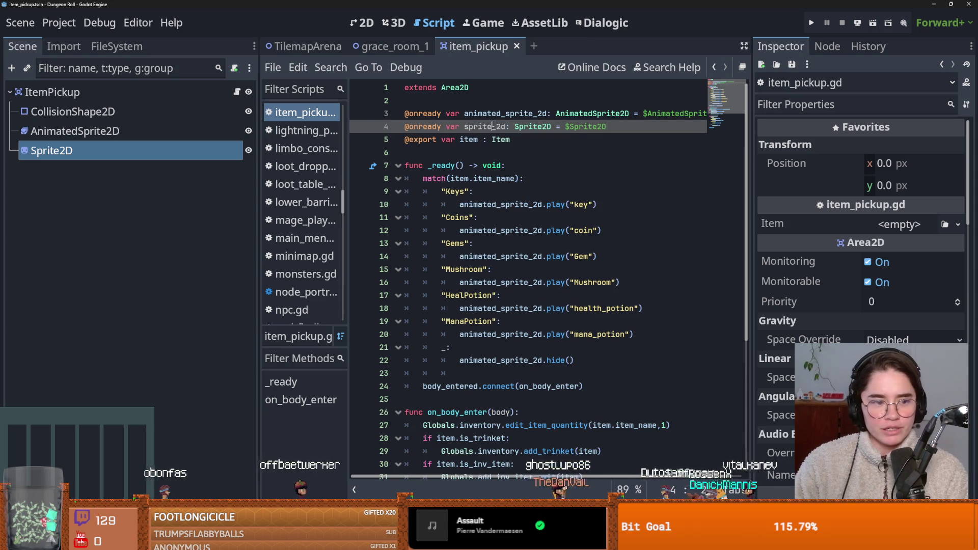
{"action": "double_click", "coordinate": [492, 126]}
Add sprite_2d.show() below the hide() call in the fallback branch.
{"action": "left_click", "coordinate": [591, 366]}
{"action": "key", "text": "Return"}
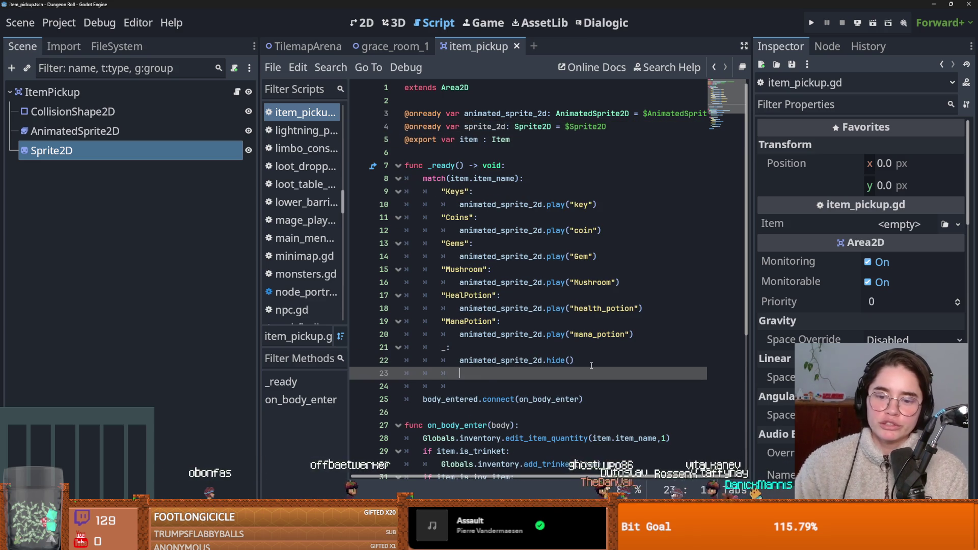
{"action": "type", "text": "sprite_2d.sho"}
{"action": "key", "text": "Return"}
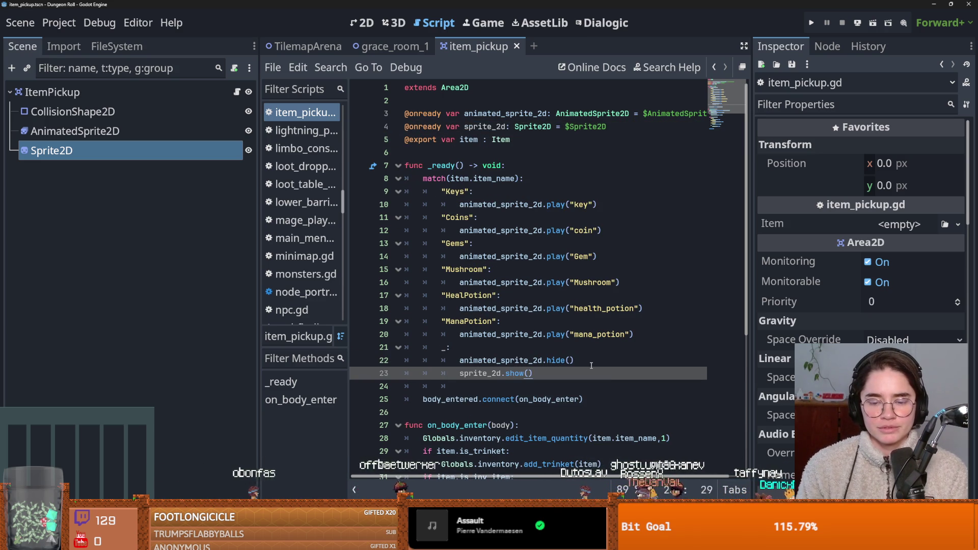
{"action": "key", "text": "Return"}
{"action": "key", "text": "ctrl+s"}
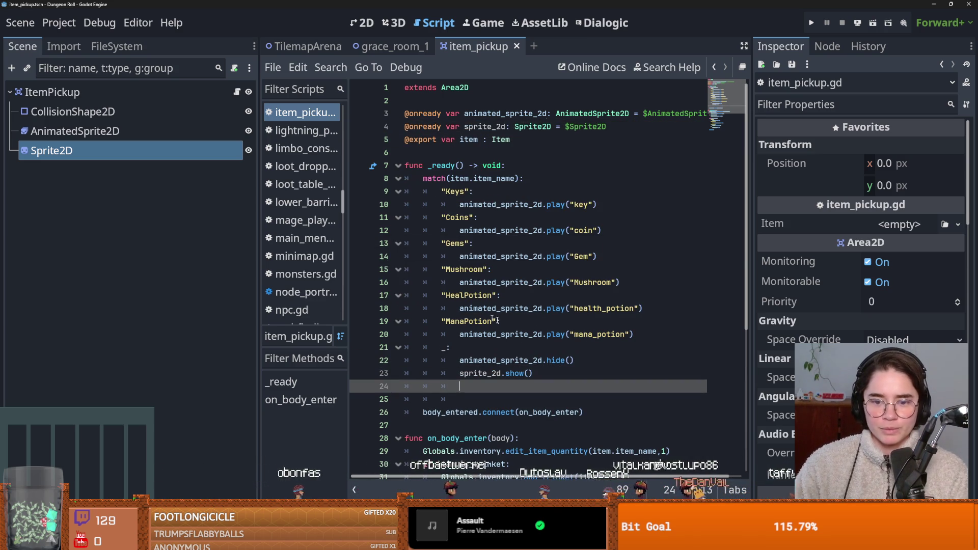
Write line 24 'sprite_2d.texture = item.item_texture' and save the script.
{"action": "type", "text": "item"}
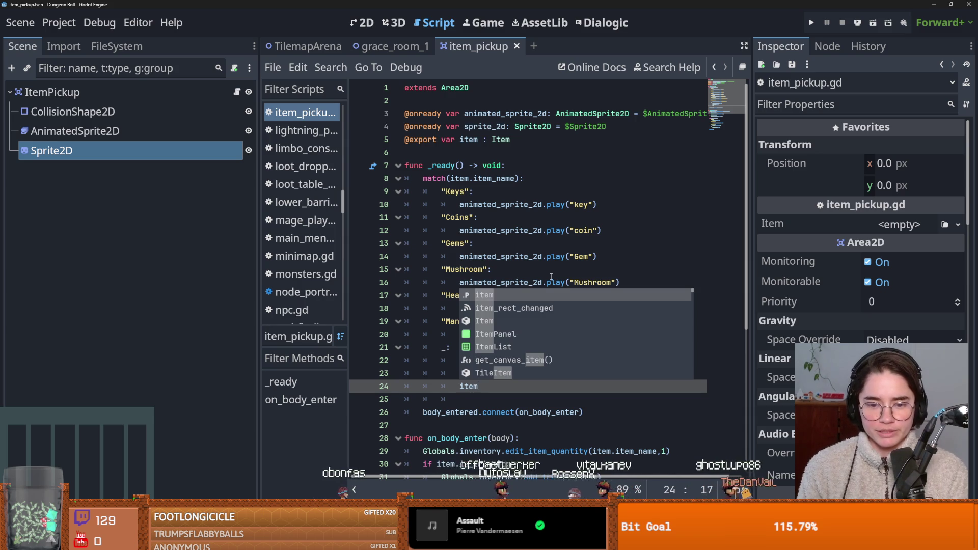
{"action": "key", "text": "BackSpace"}
{"action": "key", "text": "BackSpace"}
{"action": "key", "text": "BackSpace"}
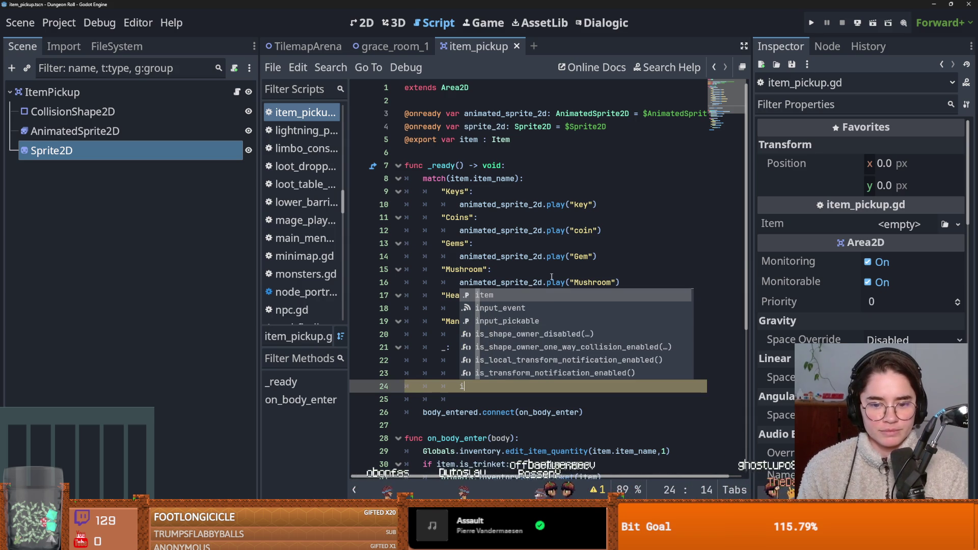
{"action": "type", "text": "spir"}
{"action": "key", "text": "Return"}
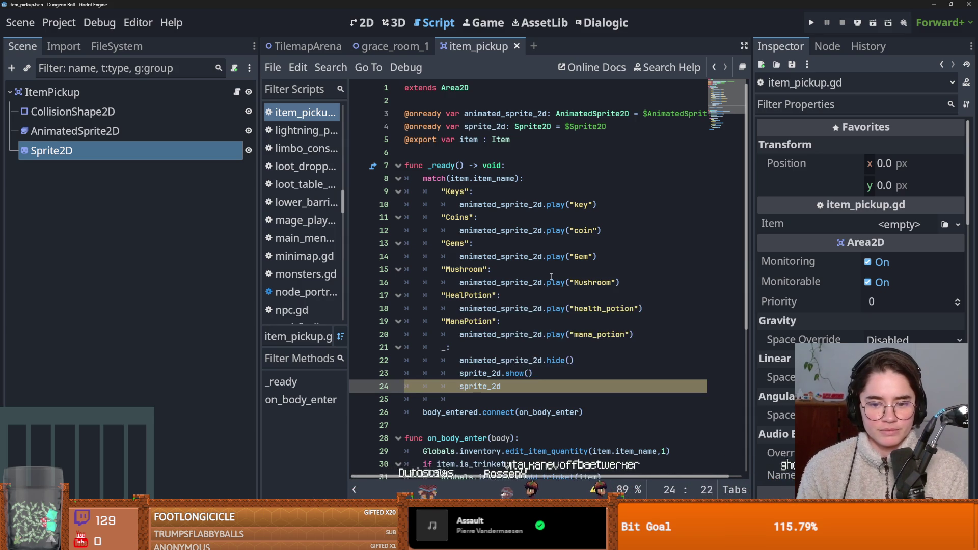
{"action": "type", "text": ".texture = item."}
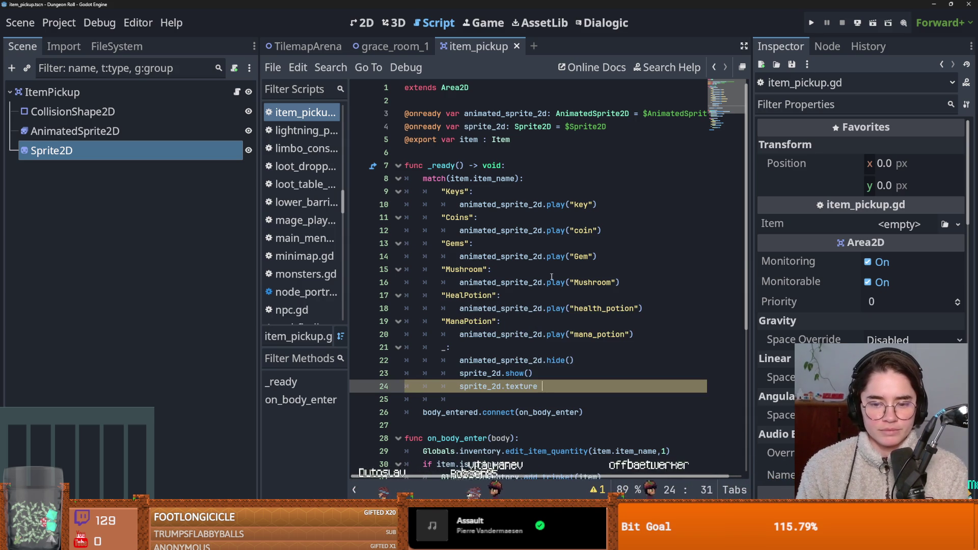
{"action": "type", "text": "tex"}
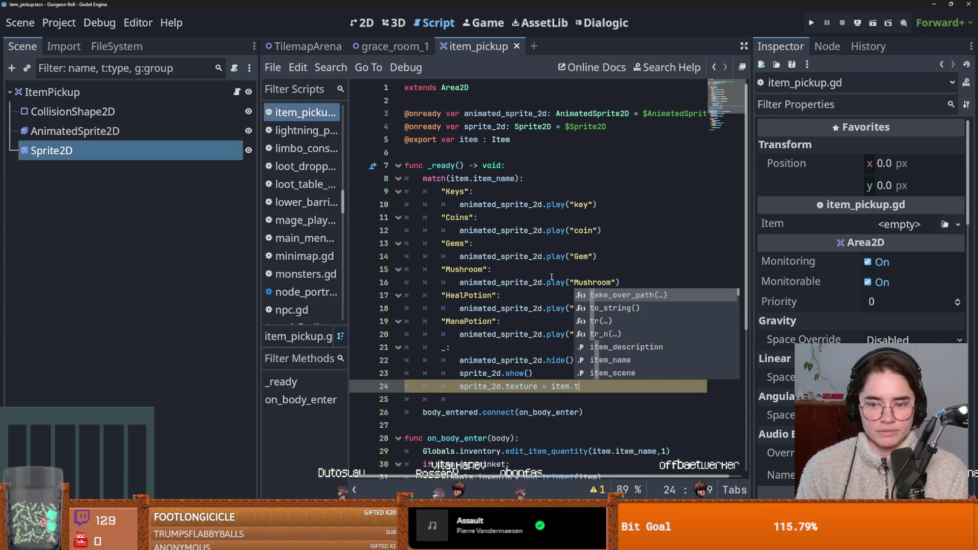
{"action": "key", "text": "Return"}
{"action": "key", "text": "ctrl+s"}
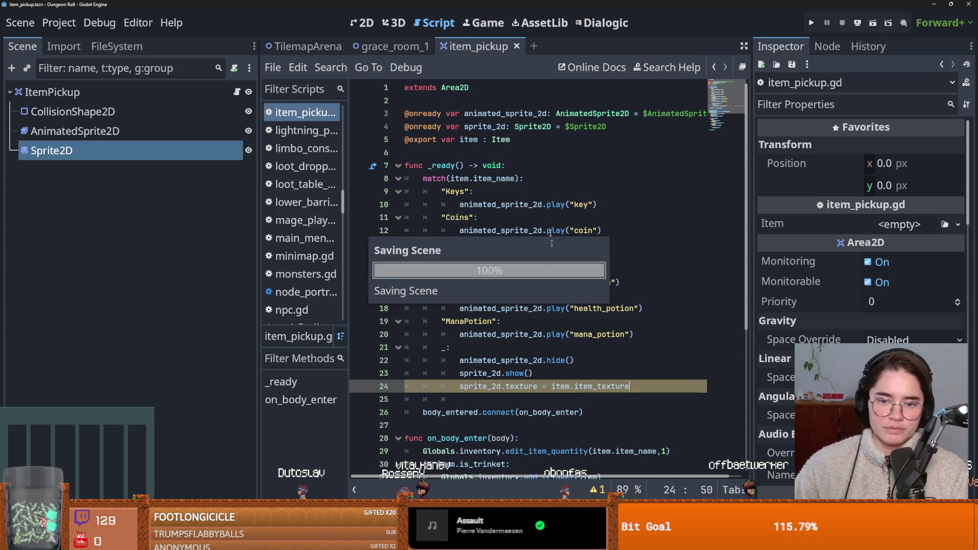
Review the script, return to the 2D view and save the item_pickup scene.
{"action": "scroll", "coordinate": [487, 295], "scroll_direction": "down", "scroll_amount": 2}
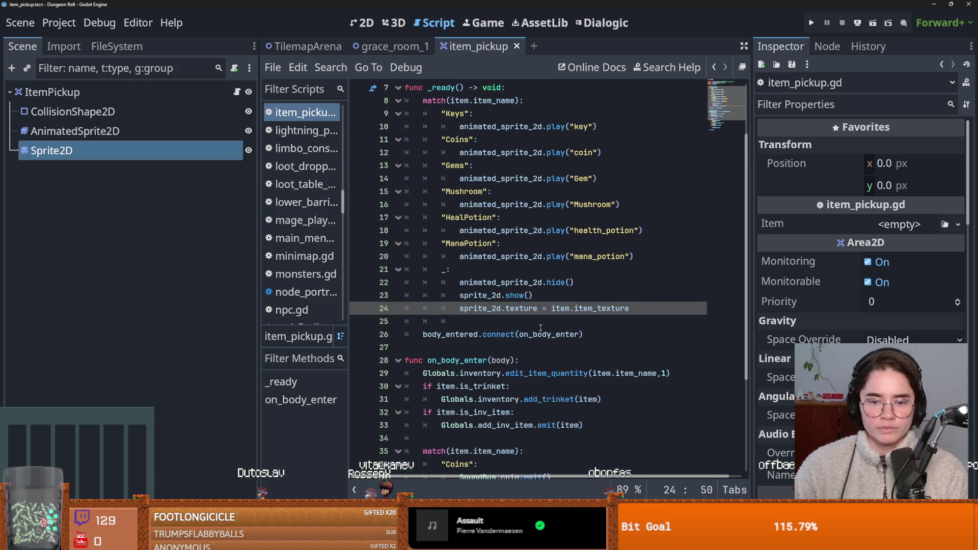
{"action": "scroll", "coordinate": [540, 332], "scroll_direction": "down", "scroll_amount": 1}
{"action": "scroll", "coordinate": [540, 332], "scroll_direction": "down", "scroll_amount": 2}
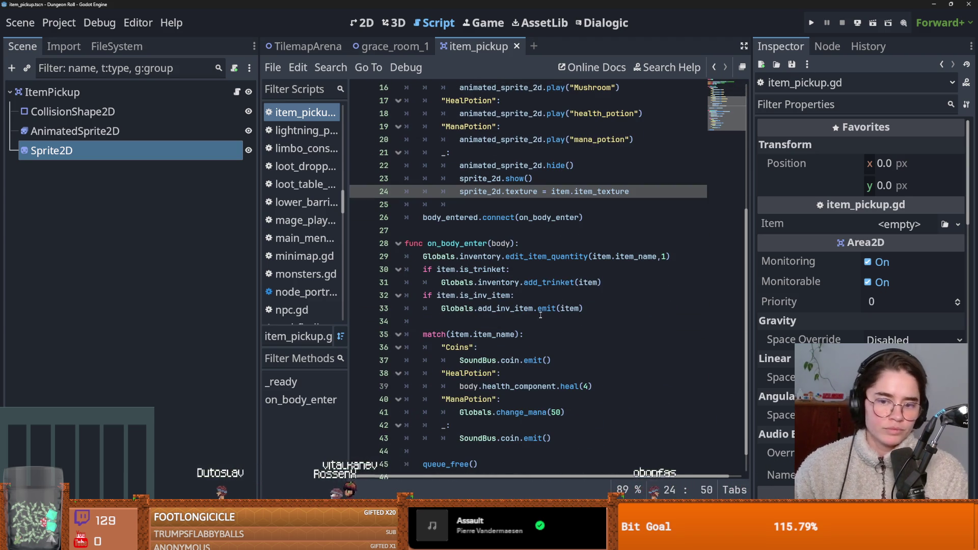
{"action": "scroll", "coordinate": [539, 321], "scroll_direction": "up", "scroll_amount": 2}
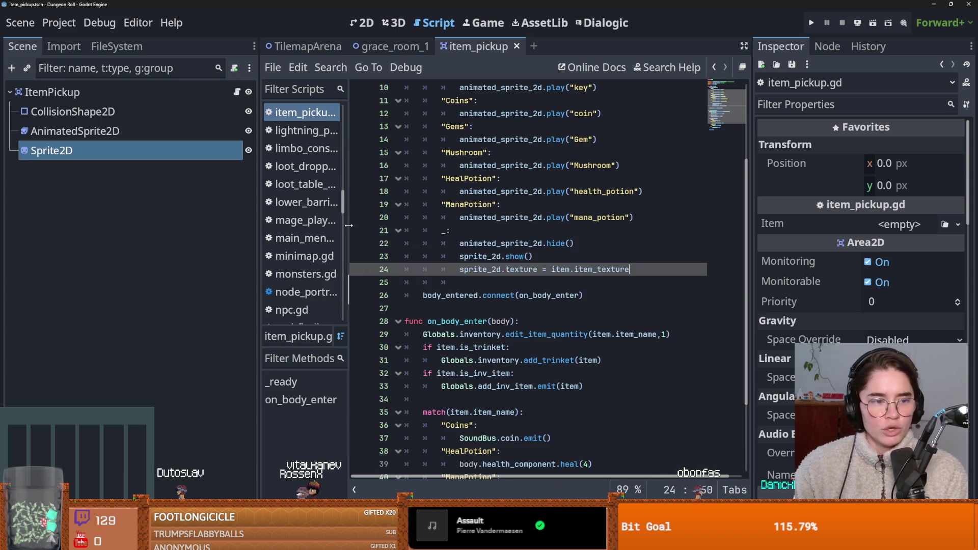
{"action": "left_click", "coordinate": [52, 91]}
{"action": "key", "text": "ctrl+s"}
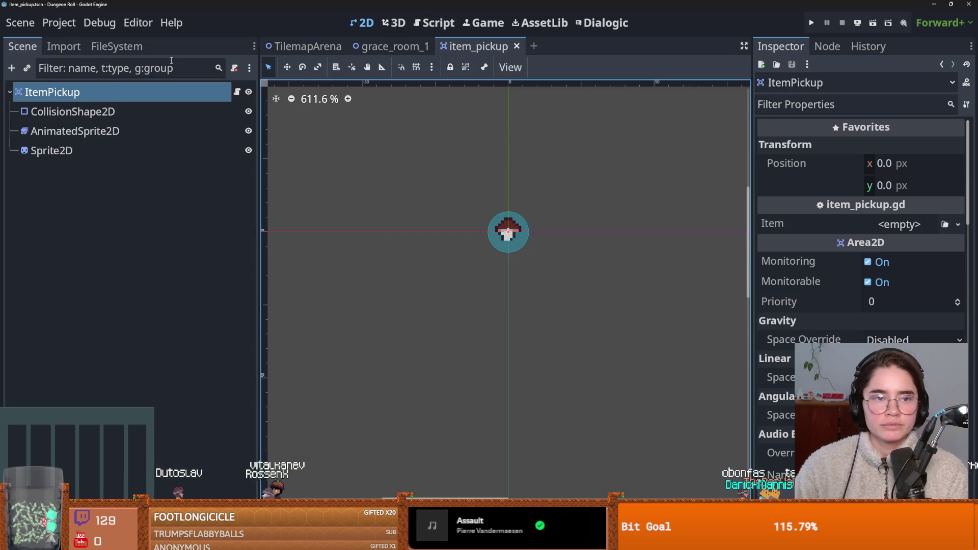
Filter the FileSystem for 'loot' and open RoomLootTable.tres.
{"action": "left_click", "coordinate": [116, 47]}
{"action": "left_click", "coordinate": [91, 90]}
{"action": "type", "text": "loot"}
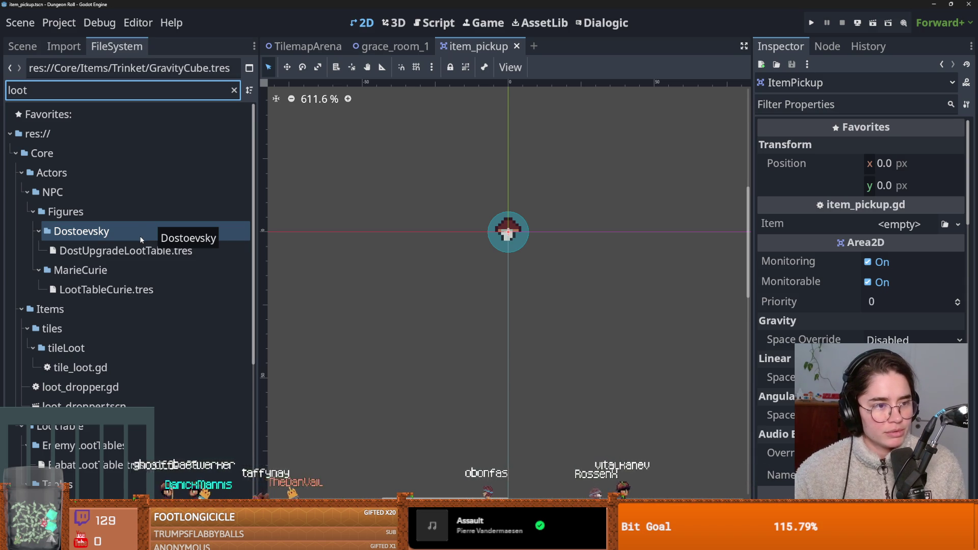
{"action": "left_click", "coordinate": [81, 257]}
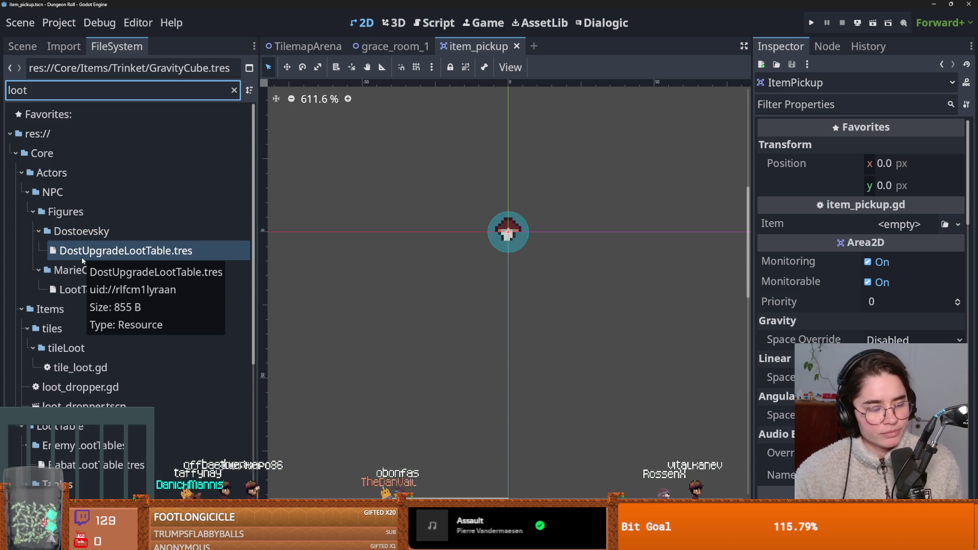
{"action": "left_click", "coordinate": [85, 234]}
{"action": "left_click", "coordinate": [157, 177]}
{"action": "left_click", "coordinate": [119, 217]}
{"action": "left_click", "coordinate": [122, 250]}
{"action": "left_click", "coordinate": [154, 234]}
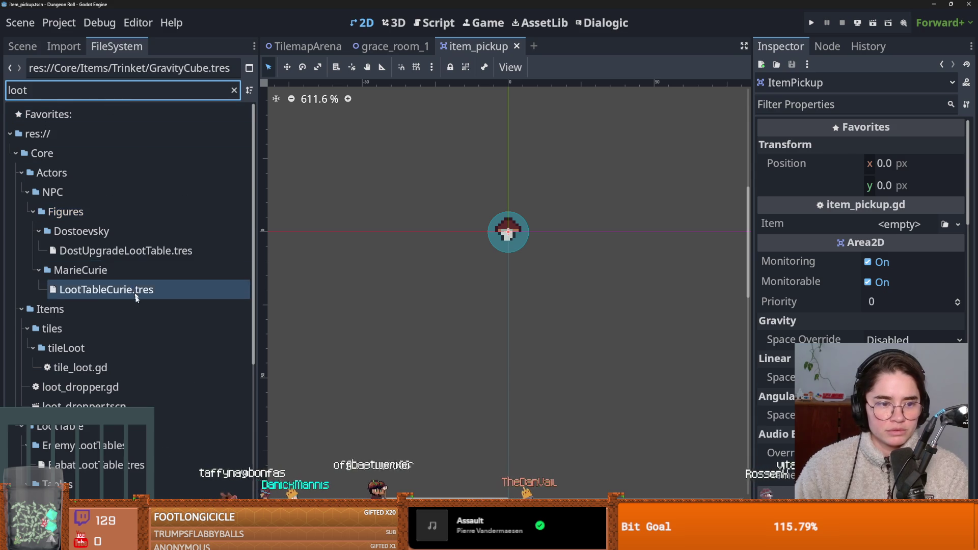
{"action": "scroll", "coordinate": [135, 305], "scroll_direction": "down", "scroll_amount": 5}
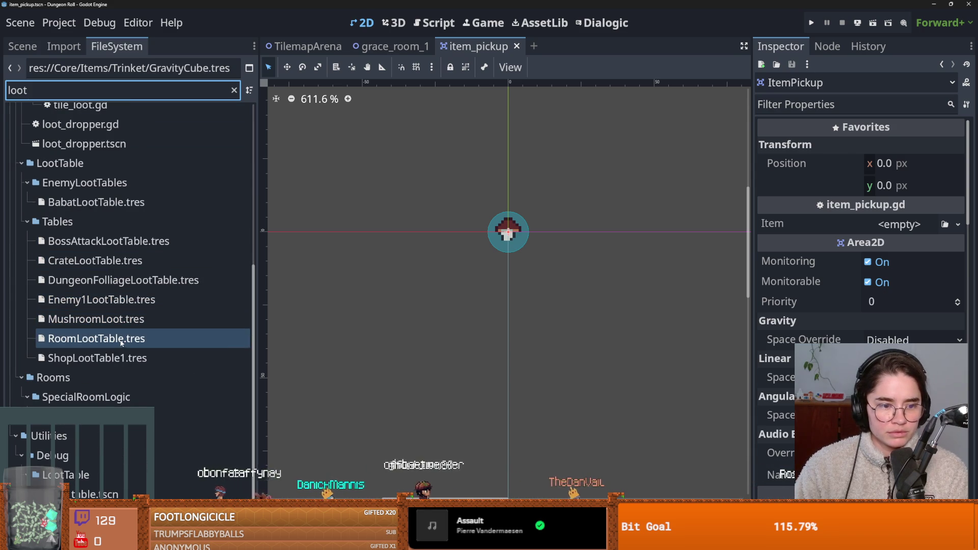
{"action": "left_click", "coordinate": [122, 341]}
Raise Rds Contents to 17 and drop grace_room_1.tres into element 16, then save.
{"action": "left_click", "coordinate": [931, 168]}
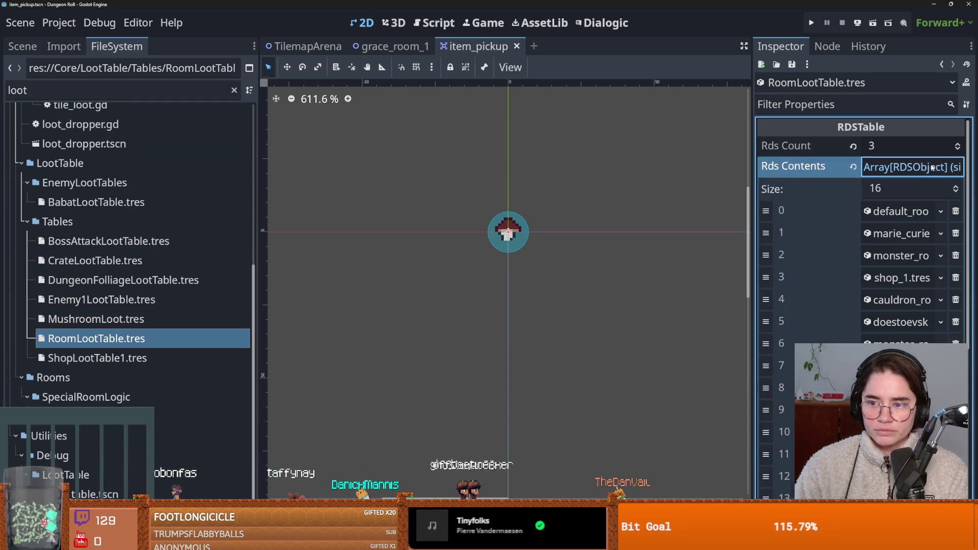
{"action": "left_click", "coordinate": [955, 187]}
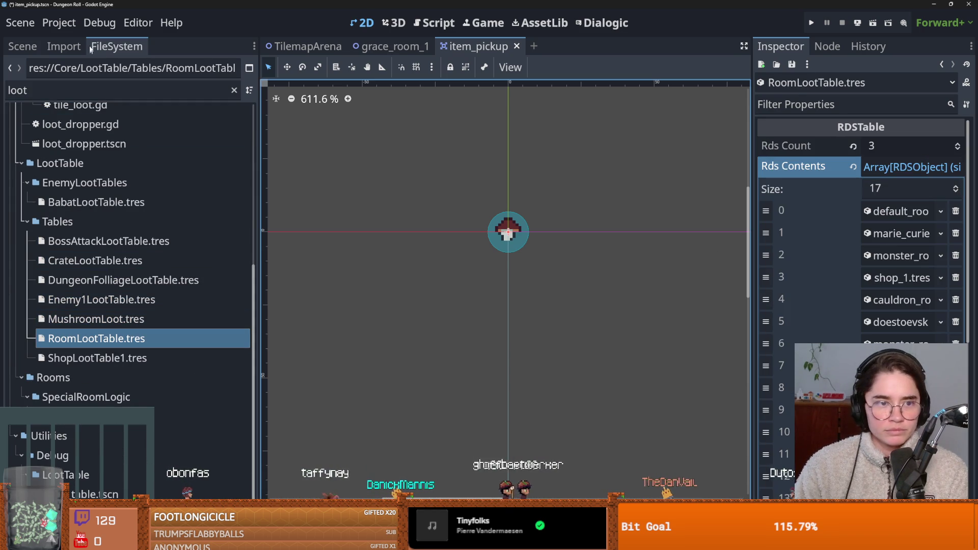
{"action": "left_click", "coordinate": [64, 46]}
{"action": "left_click", "coordinate": [23, 46]}
{"action": "left_click", "coordinate": [117, 46]}
{"action": "left_click", "coordinate": [82, 90]}
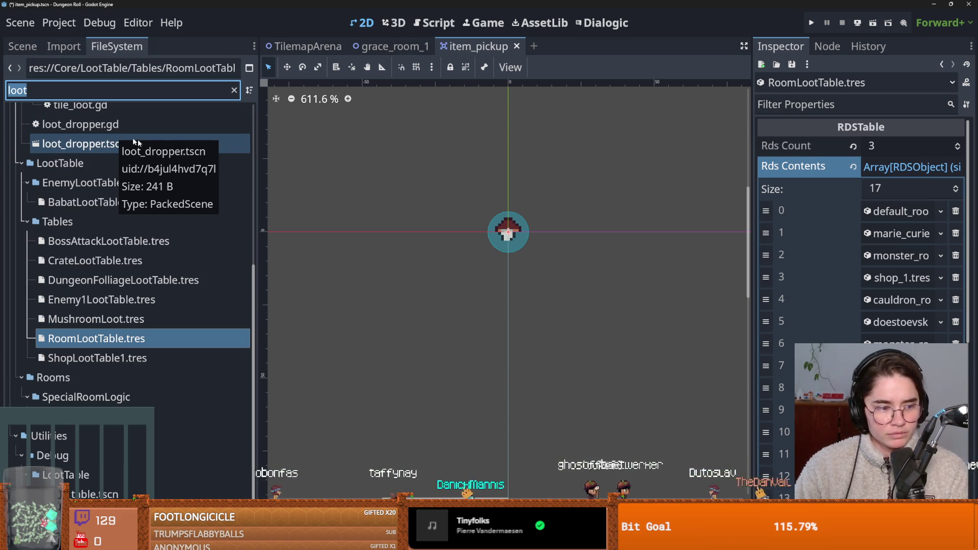
{"action": "type", "text": "grace"}
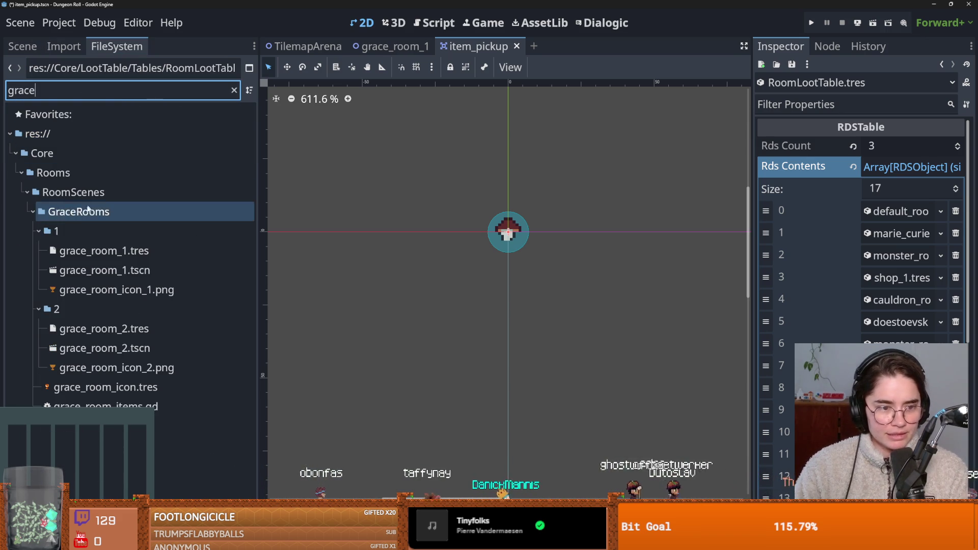
{"action": "left_click", "coordinate": [136, 257]}
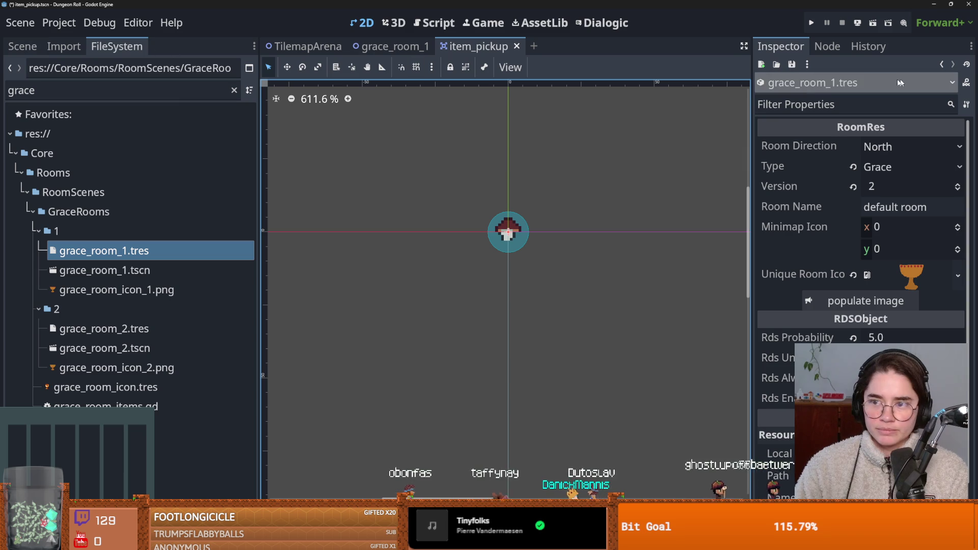
{"action": "left_click", "coordinate": [942, 64]}
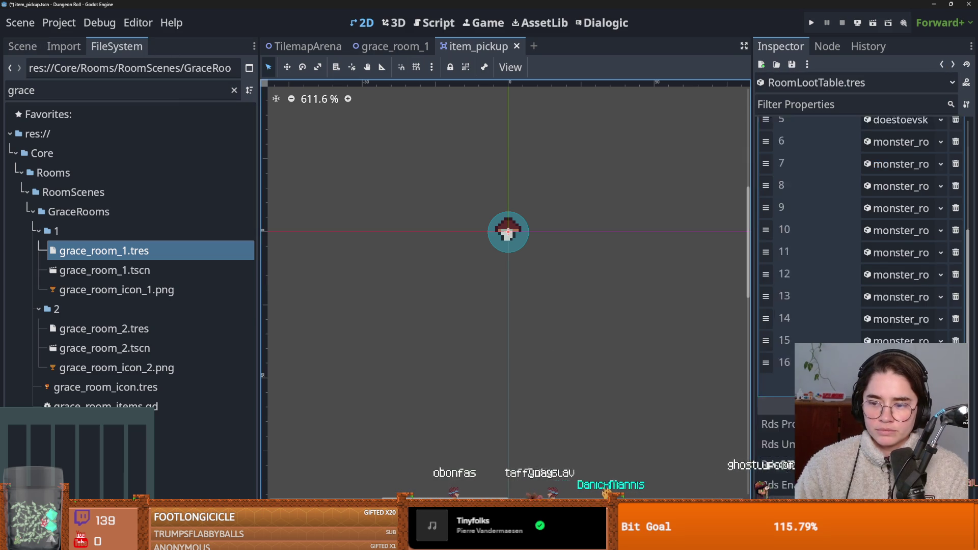
{"action": "left_click_drag", "start_coordinate": [102, 250], "coordinate": [896, 262]}
{"action": "key", "text": "ctrl+s"}
{"action": "key", "text": "ctrl+s"}
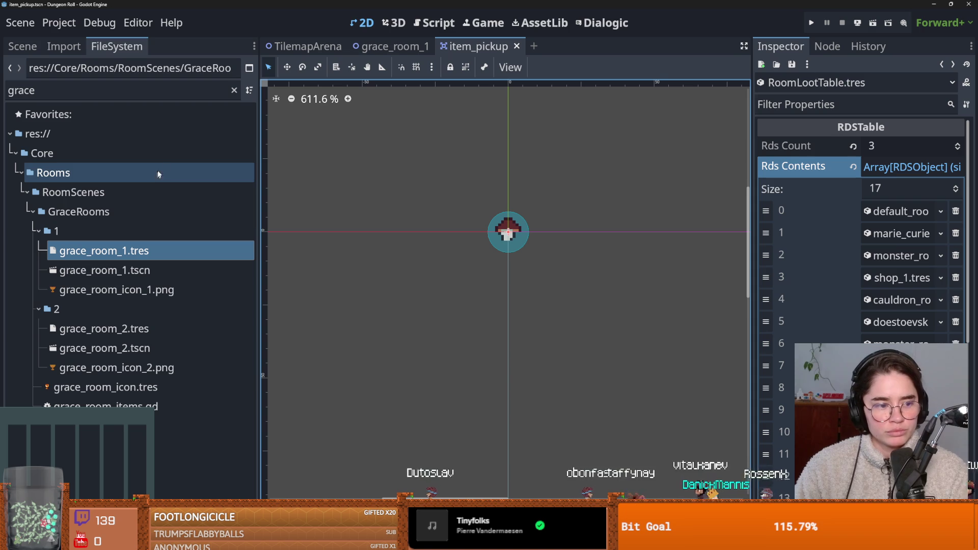
Run the game, start a new game, reroll the room choices twice and enter a room.
{"action": "left_click", "coordinate": [811, 23]}
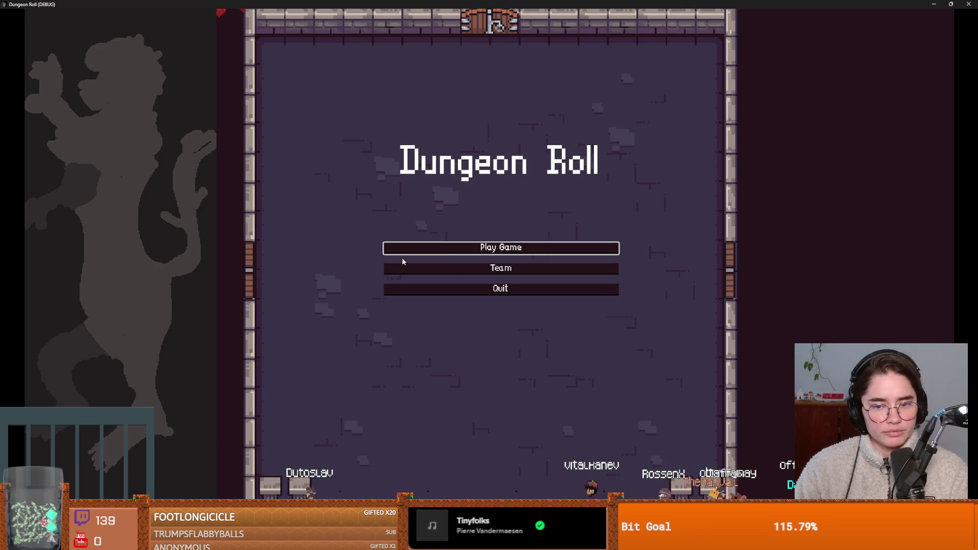
{"action": "left_click", "coordinate": [446, 249]}
{"action": "key", "text": "Return"}
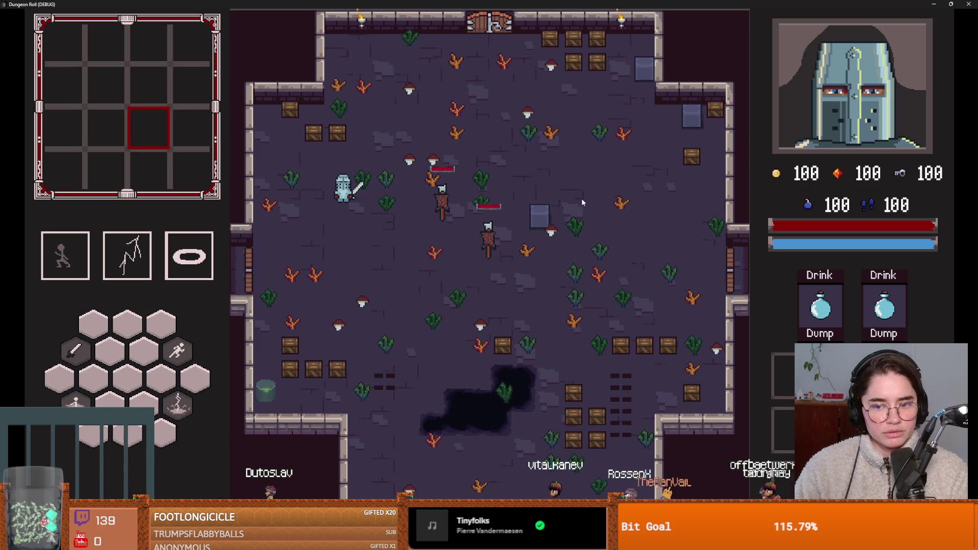
{"action": "key", "text": "a"}
{"action": "key", "text": "e"}
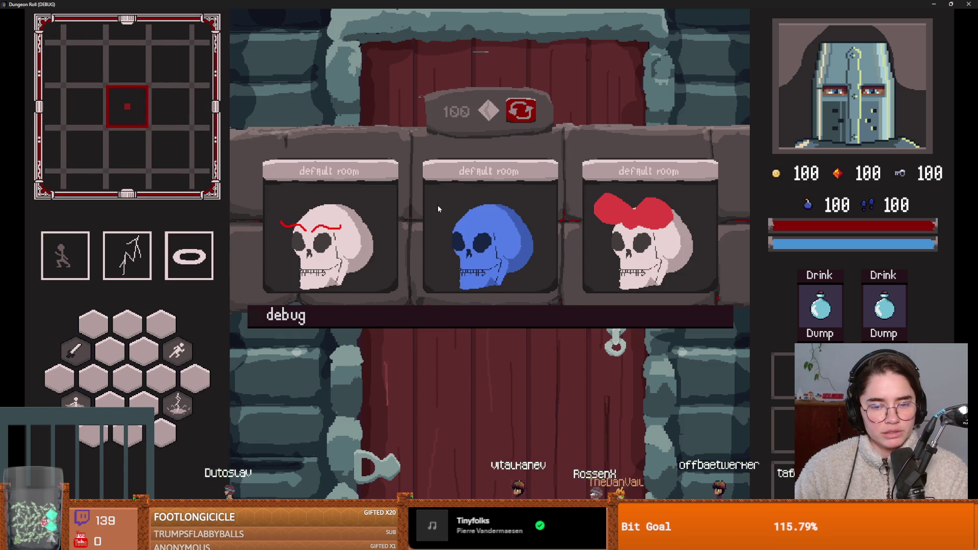
{"action": "left_click", "coordinate": [516, 114]}
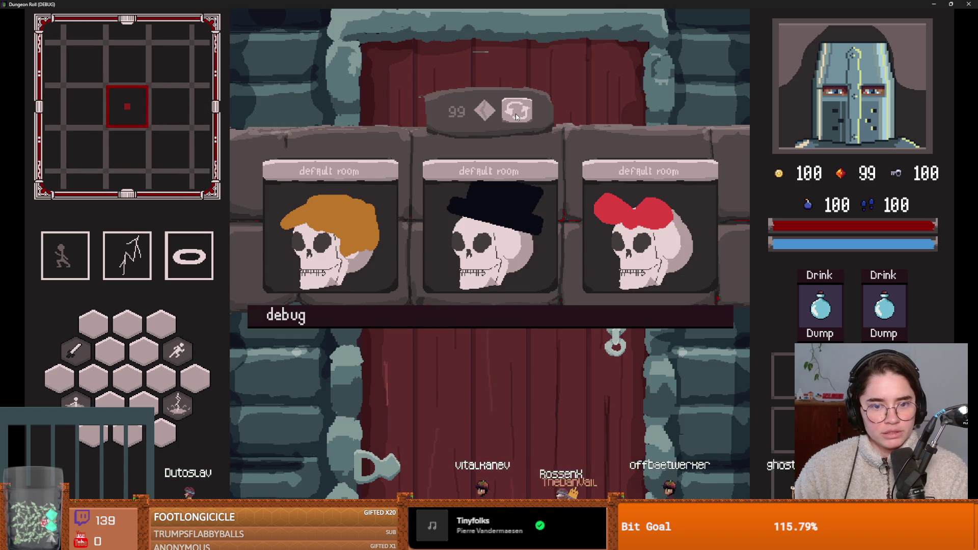
{"action": "left_click", "coordinate": [515, 114]}
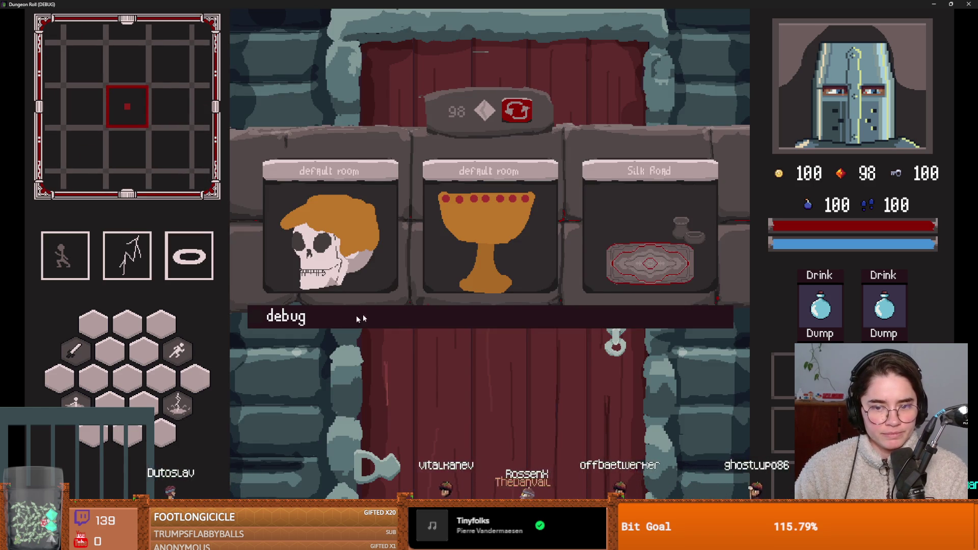
{"action": "left_click", "coordinate": [487, 234]}
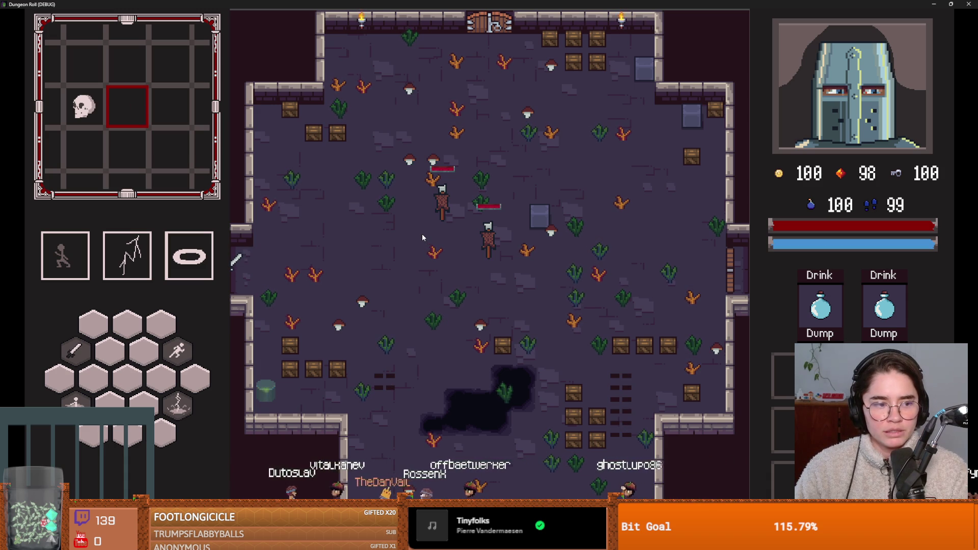
Walk the knight around the room, shrink the game window to float, then close it.
{"action": "key", "text": "d"}
{"action": "key", "text": "a"}
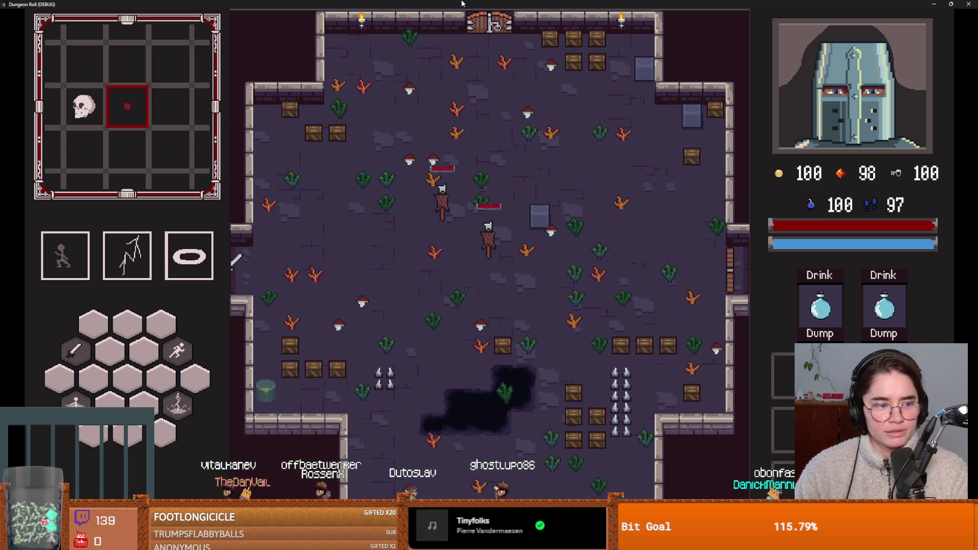
{"action": "key", "text": "d"}
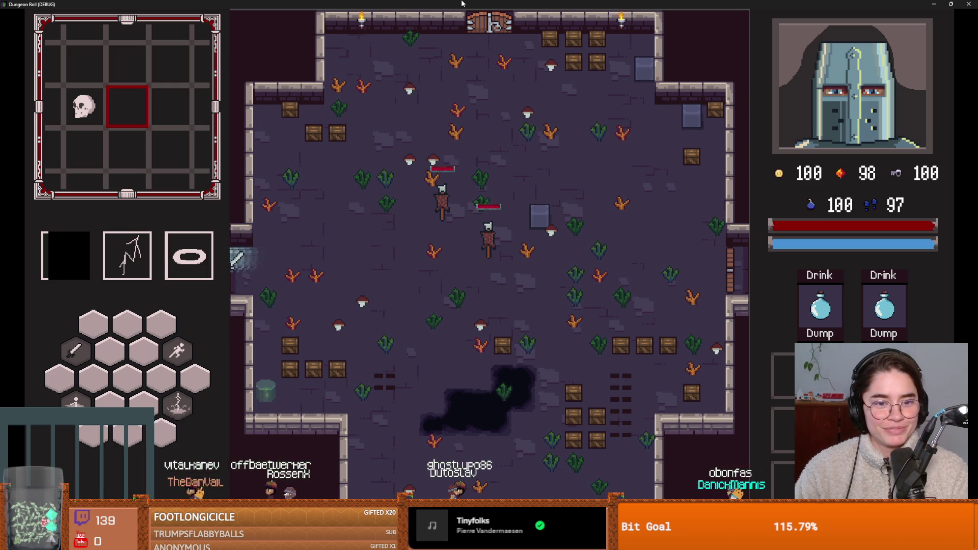
{"action": "key", "text": "a"}
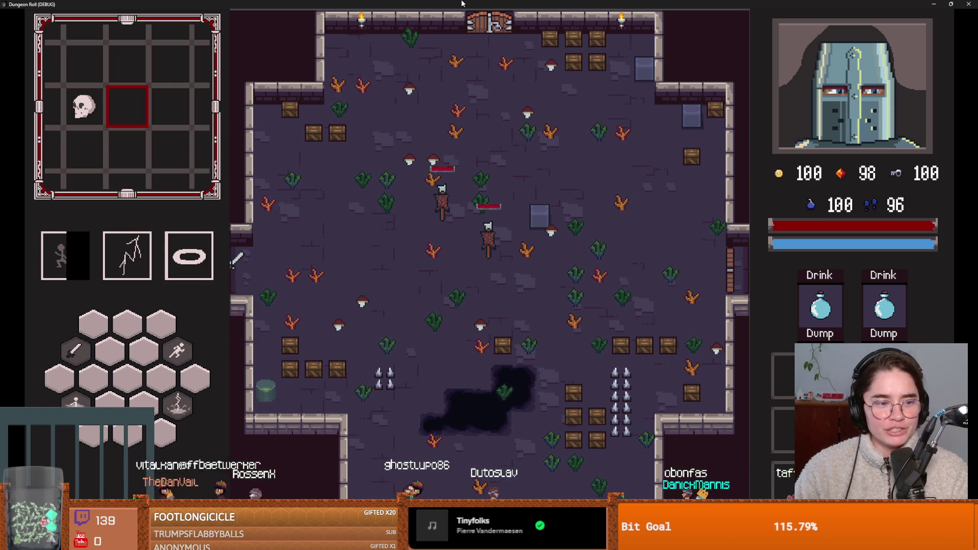
{"action": "left_click_drag", "start_coordinate": [463, 3], "coordinate": [397, 199]}
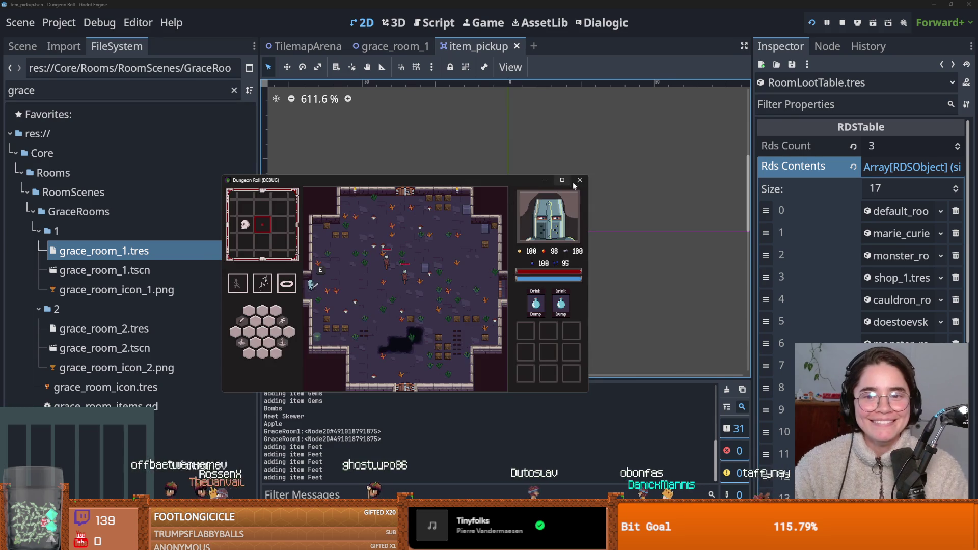
{"action": "key", "text": "alt+F4"}
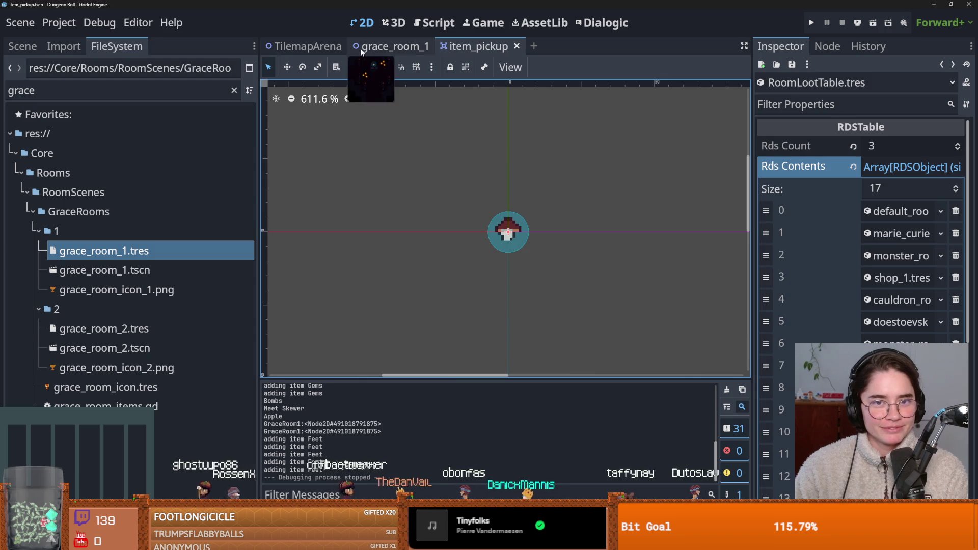
In grace_room_1, move MonsterStaticTrap's CollisionShape2D3 from x 172 to 174.
{"action": "left_click", "coordinate": [390, 46]}
{"action": "scroll", "coordinate": [524, 273], "scroll_direction": "up", "scroll_amount": 2}
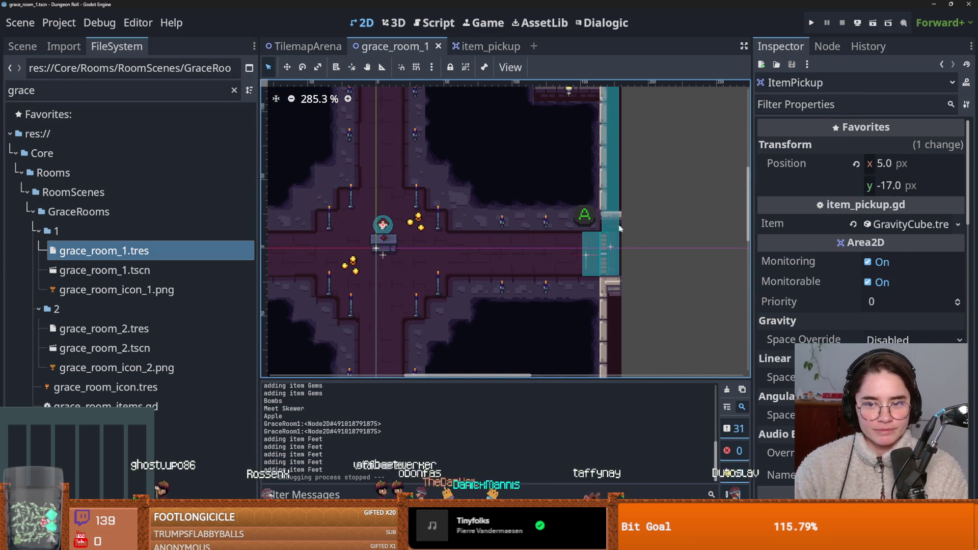
{"action": "left_click", "coordinate": [601, 252]}
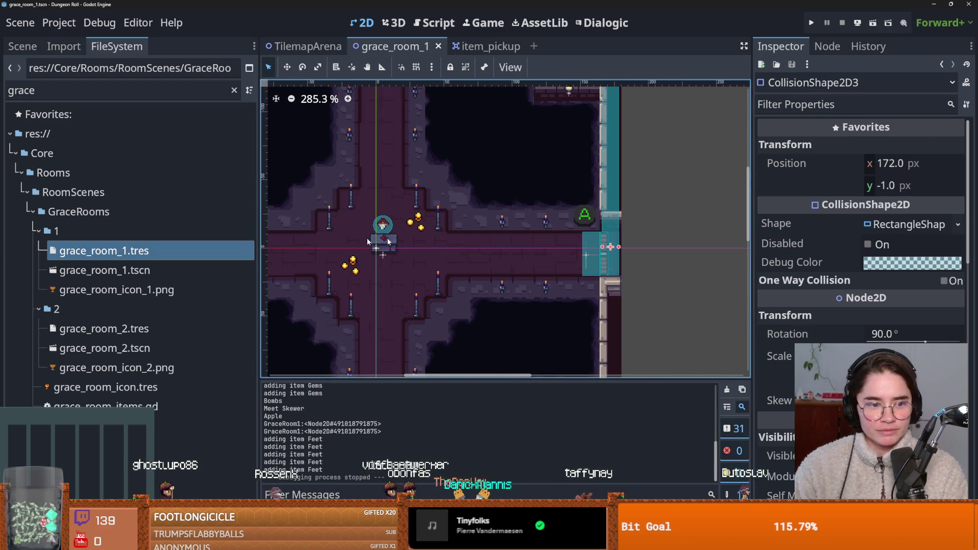
{"action": "left_click", "coordinate": [28, 51]}
{"action": "key", "text": "ctrl+s"}
{"action": "left_click", "coordinate": [133, 308]}
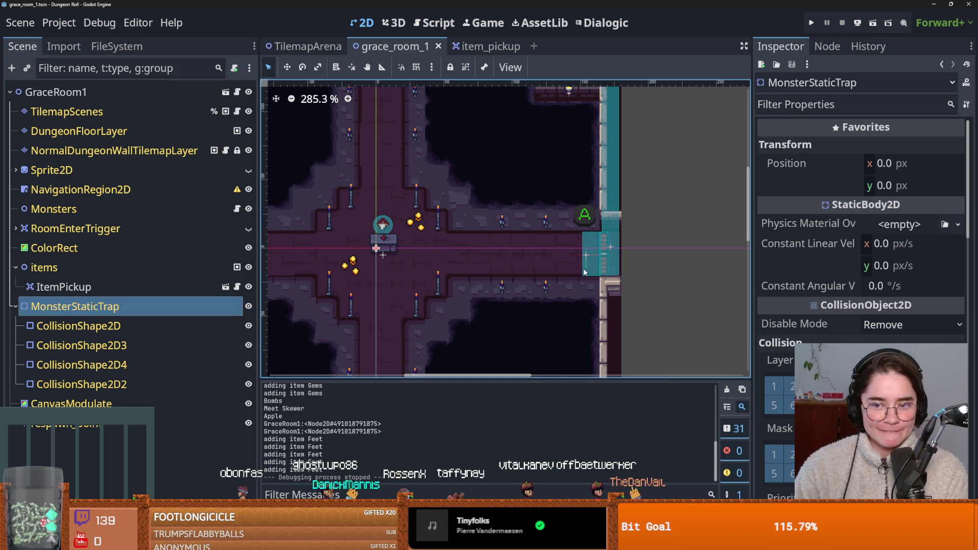
{"action": "left_click", "coordinate": [616, 243]}
{"action": "left_click_drag", "start_coordinate": [616, 248], "coordinate": [617, 247]}
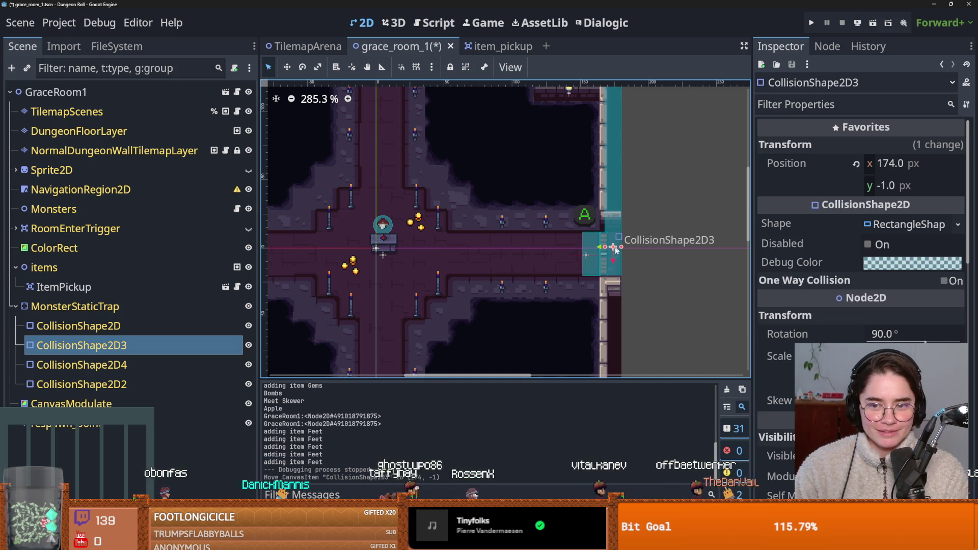
{"action": "scroll", "coordinate": [614, 297], "scroll_direction": "up", "scroll_amount": 2}
{"action": "key", "text": "ctrl+s"}
Save grace_room_1 and run the game again with F5.
{"action": "scroll", "coordinate": [374, 287], "scroll_direction": "down", "scroll_amount": 3}
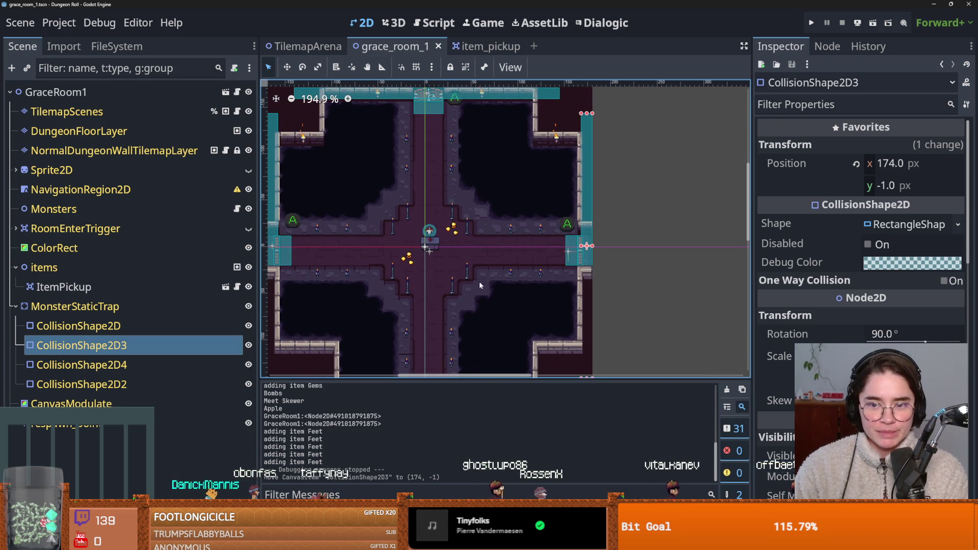
{"action": "scroll", "coordinate": [488, 283], "scroll_direction": "right", "scroll_amount": 1}
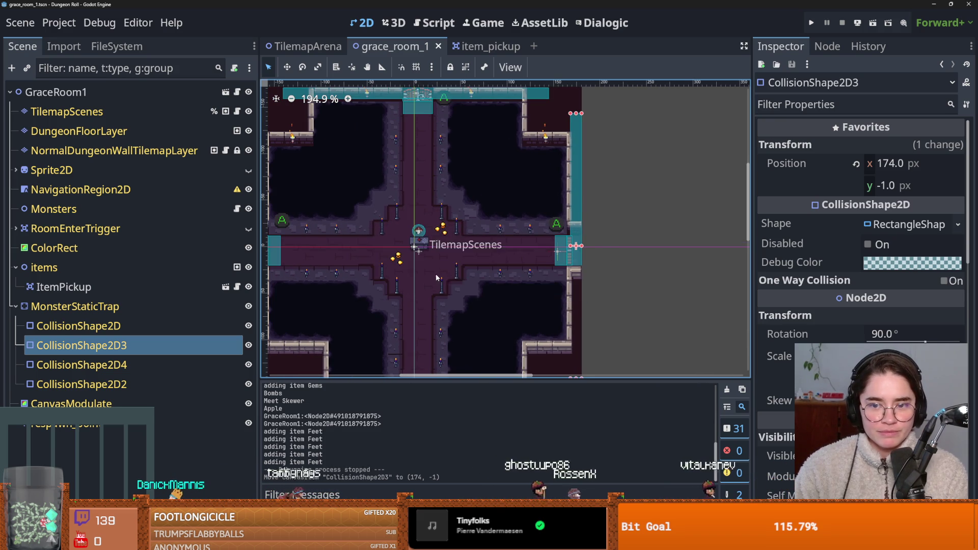
{"action": "scroll", "coordinate": [435, 277], "scroll_direction": "up", "scroll_amount": 2}
{"action": "scroll", "coordinate": [437, 275], "scroll_direction": "right", "scroll_amount": 3}
{"action": "scroll", "coordinate": [557, 270], "scroll_direction": "up", "scroll_amount": 1}
{"action": "scroll", "coordinate": [554, 295], "scroll_direction": "down", "scroll_amount": 2}
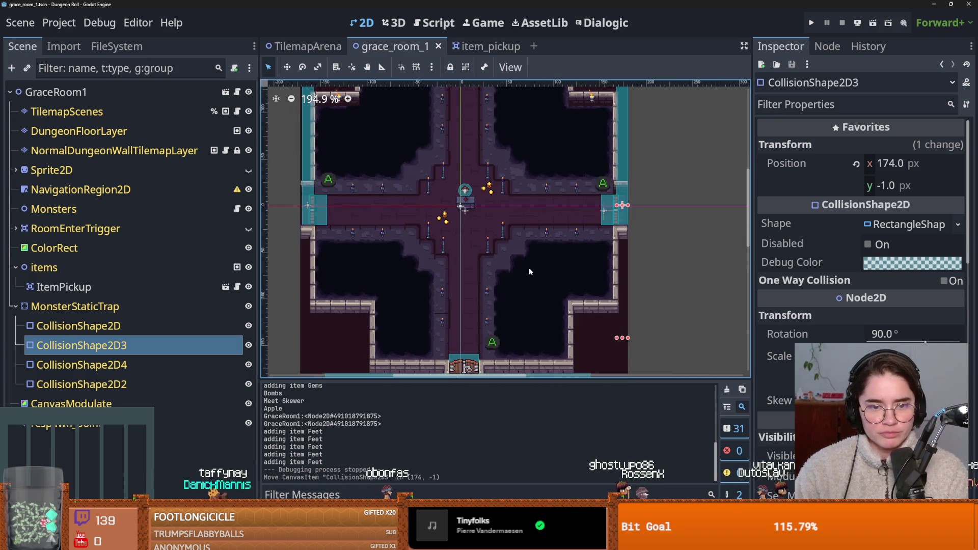
{"action": "scroll", "coordinate": [492, 292], "scroll_direction": "up", "scroll_amount": 1}
{"action": "scroll", "coordinate": [492, 293], "scroll_direction": "down", "scroll_amount": 3}
{"action": "scroll", "coordinate": [507, 277], "scroll_direction": "down", "scroll_amount": 1}
{"action": "key", "text": "ctrl+s"}
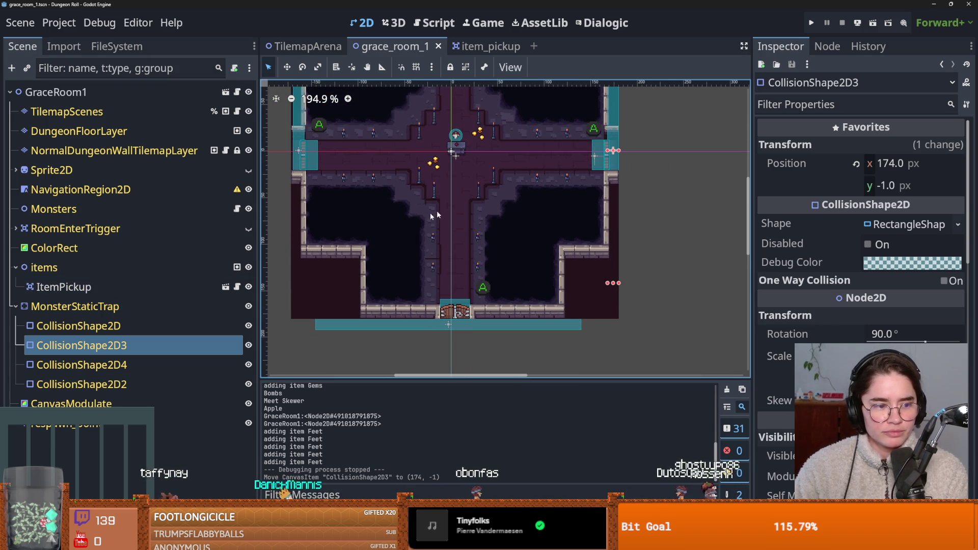
{"action": "key", "text": "F5"}
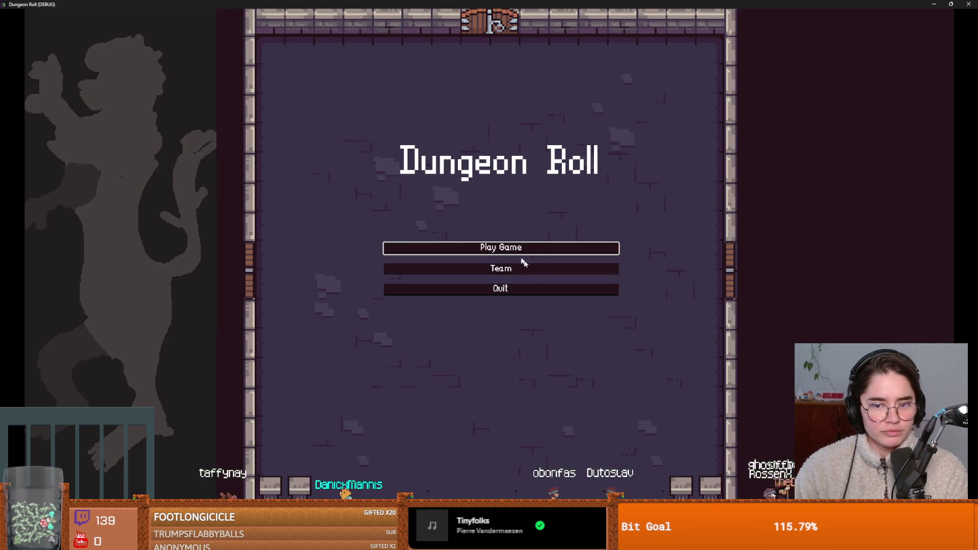
Start a new game as the Crusader and pick the next rooms at the first two doors.
{"action": "left_click", "coordinate": [496, 250]}
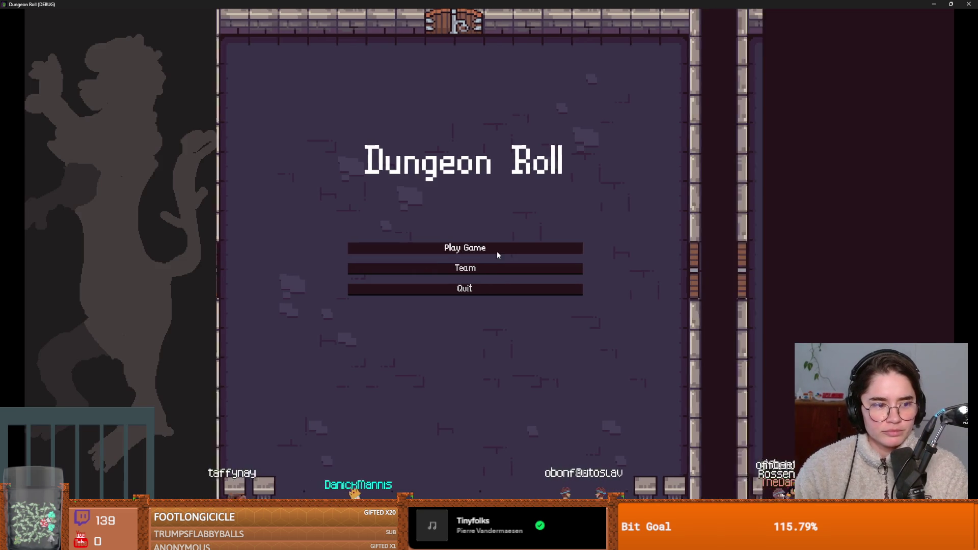
{"action": "left_click", "coordinate": [394, 175]}
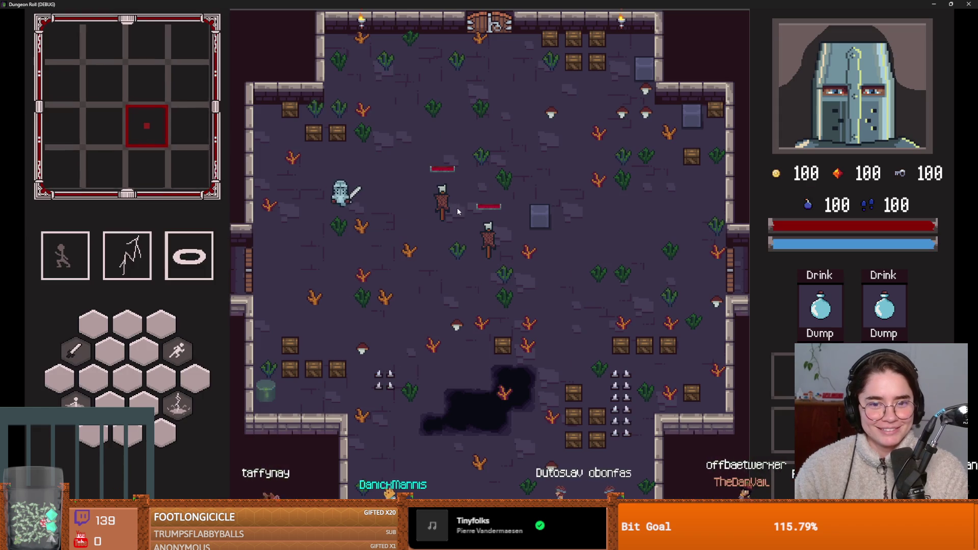
{"action": "key", "text": "e"}
{"action": "left_click", "coordinate": [474, 197]}
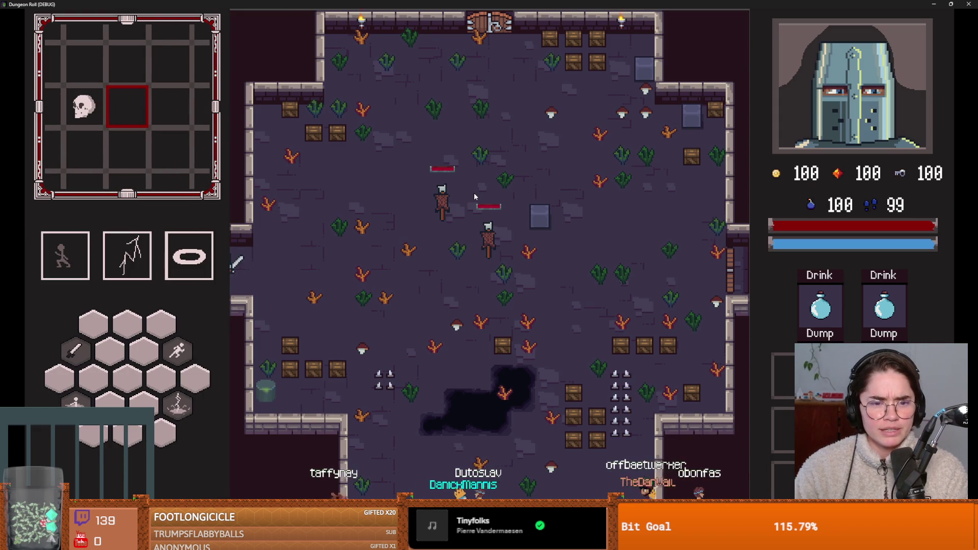
{"action": "key", "text": "e"}
{"action": "left_click", "coordinate": [351, 236]}
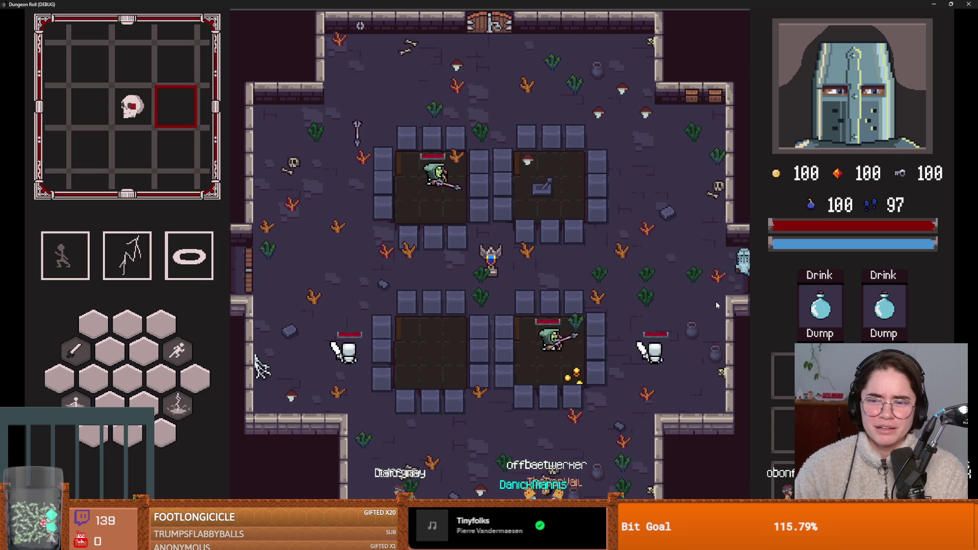
Move the knight down-left through the room, collecting gold and swinging the sword.
{"action": "key", "text": "s"}
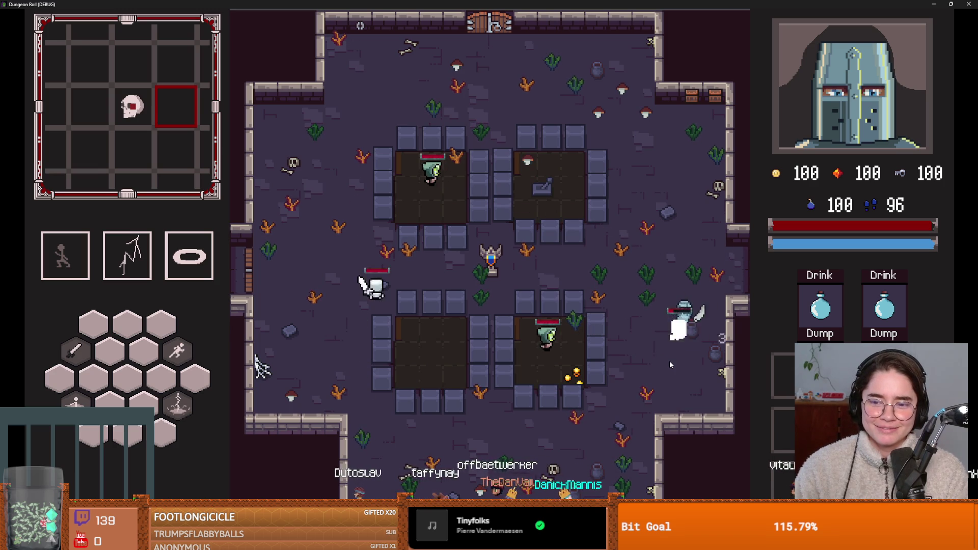
{"action": "key", "text": "s"}
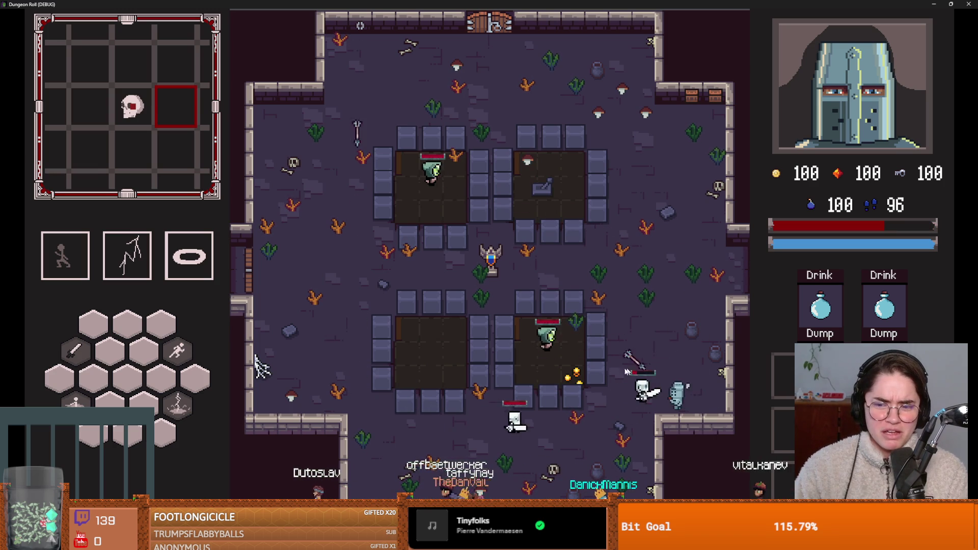
{"action": "key", "text": "a"}
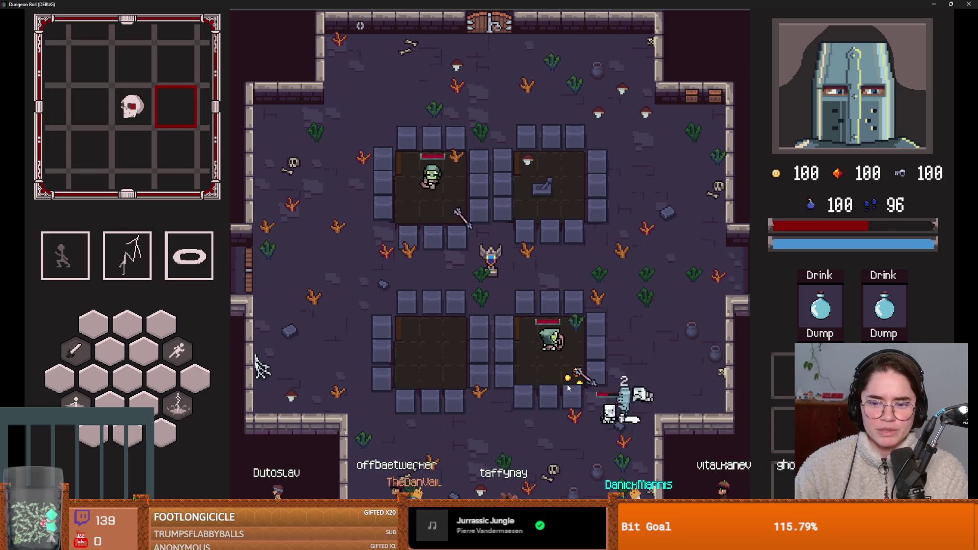
{"action": "key", "text": "a"}
{"action": "key", "text": "w"}
{"action": "key", "text": "space"}
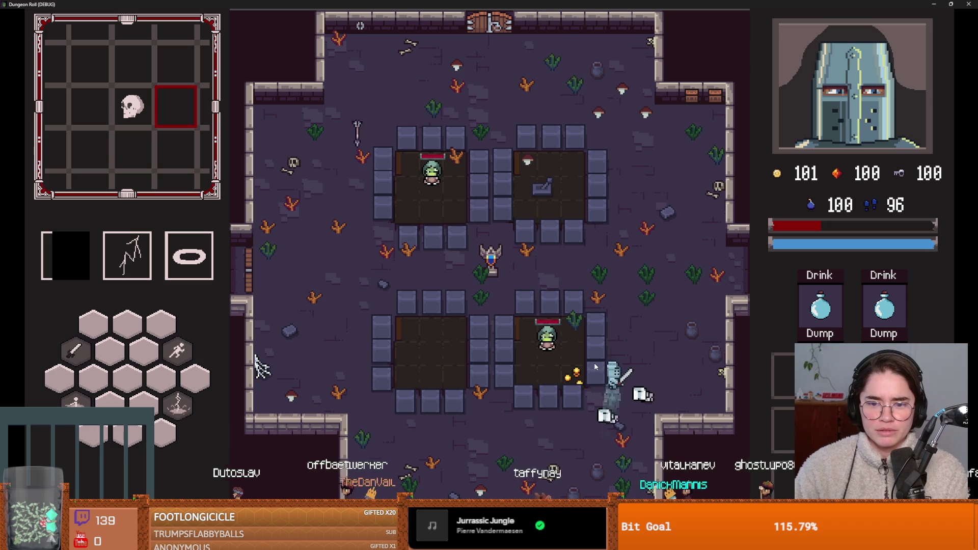
{"action": "left_click", "coordinate": [474, 324]}
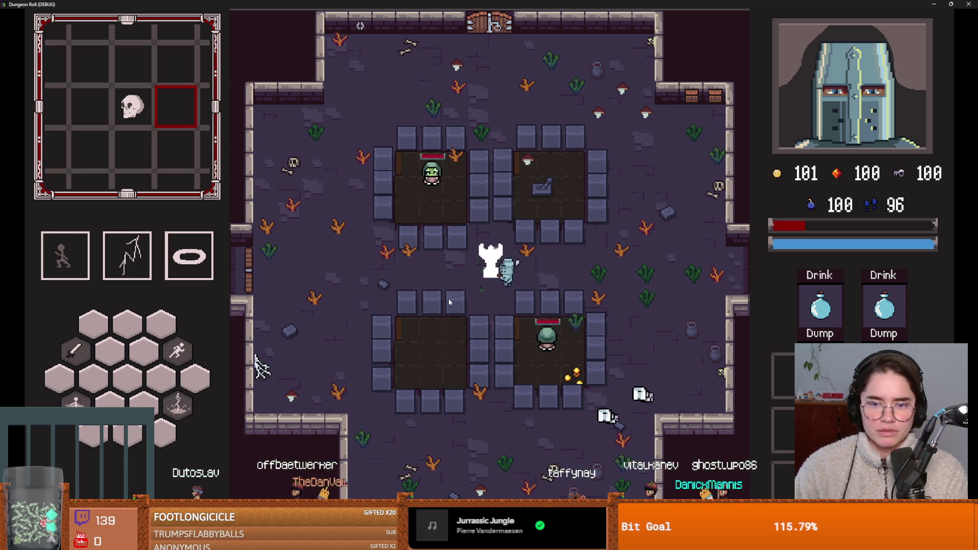
Head up-left, attacking the trophy statue and then the upper goblin.
{"action": "key", "text": "w"}
{"action": "key", "text": "a"}
{"action": "left_click", "coordinate": [463, 274]}
{"action": "key", "text": "a"}
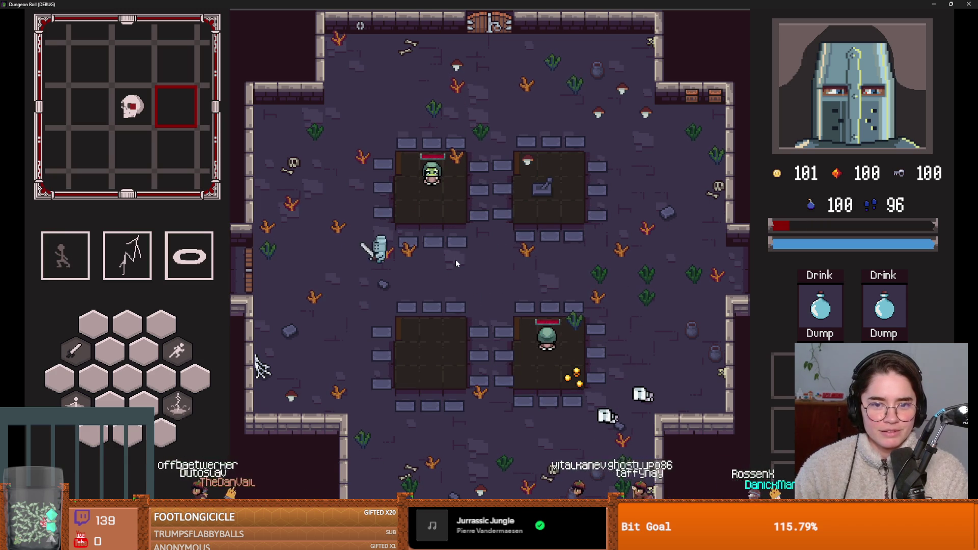
{"action": "key", "text": "w"}
{"action": "key", "text": "d"}
{"action": "left_click", "coordinate": [479, 241]}
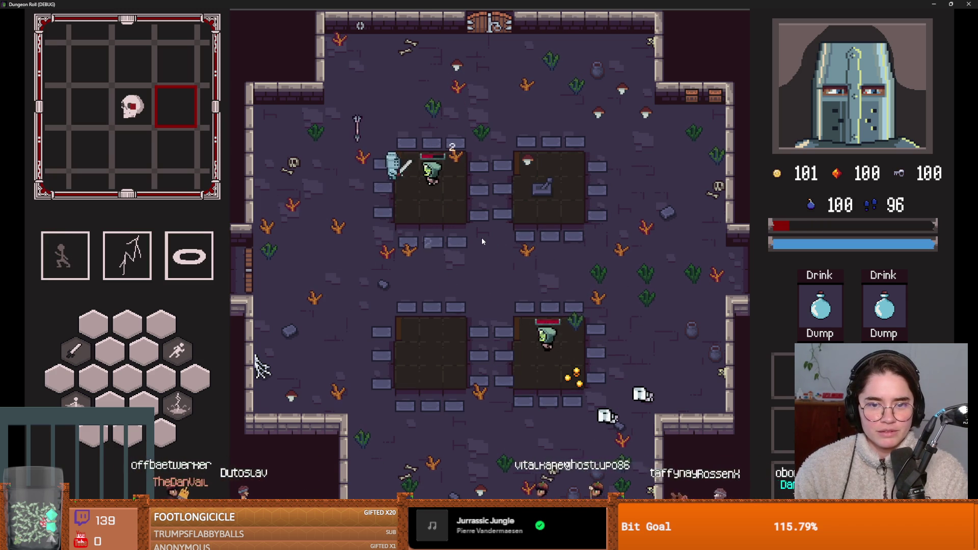
Go after the lower goblin, dashing past and attacking it, then dash up-right.
{"action": "key", "text": "s"}
{"action": "left_click", "coordinate": [482, 239]}
{"action": "key", "text": "s"}
{"action": "key", "text": "d"}
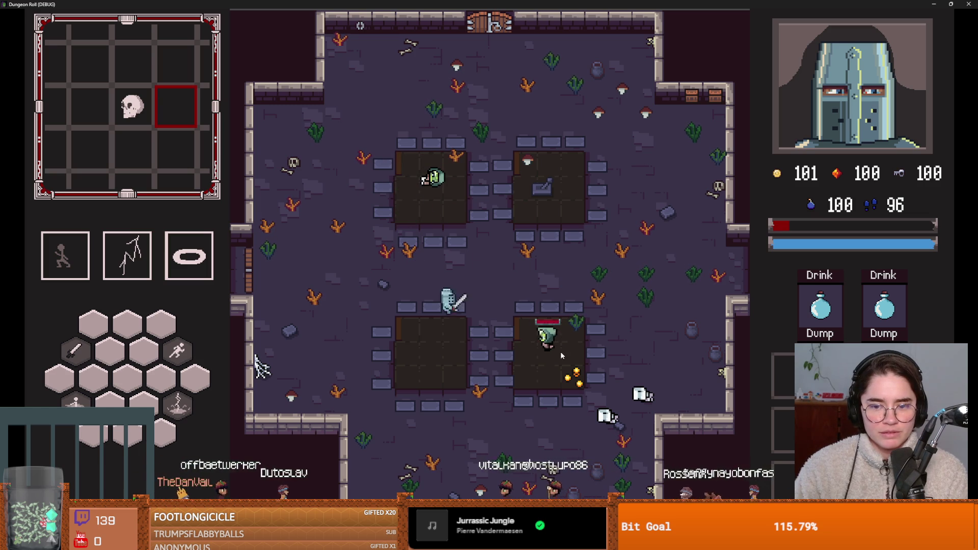
{"action": "key", "text": "d"}
{"action": "key", "text": "space"}
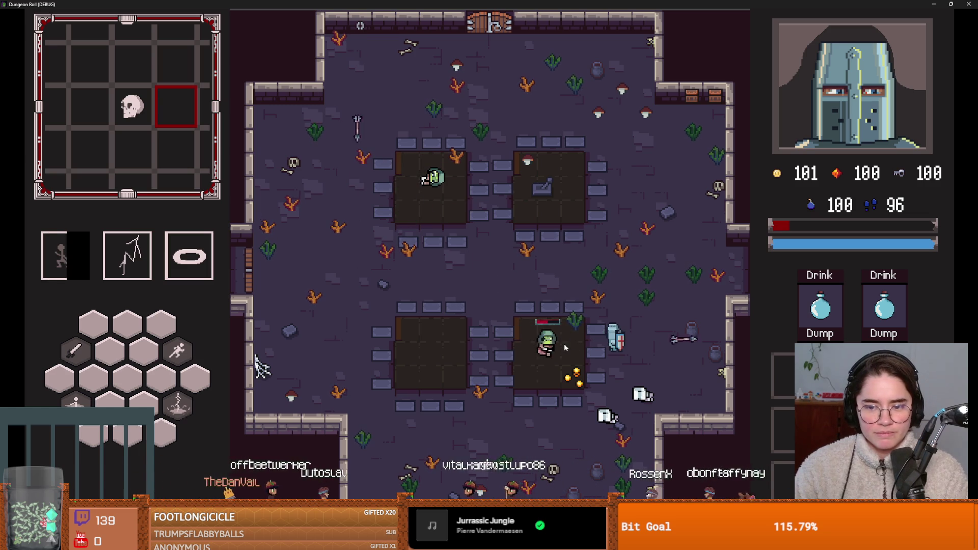
{"action": "left_click", "coordinate": [517, 337]}
{"action": "key", "text": "w"}
{"action": "key", "text": "space"}
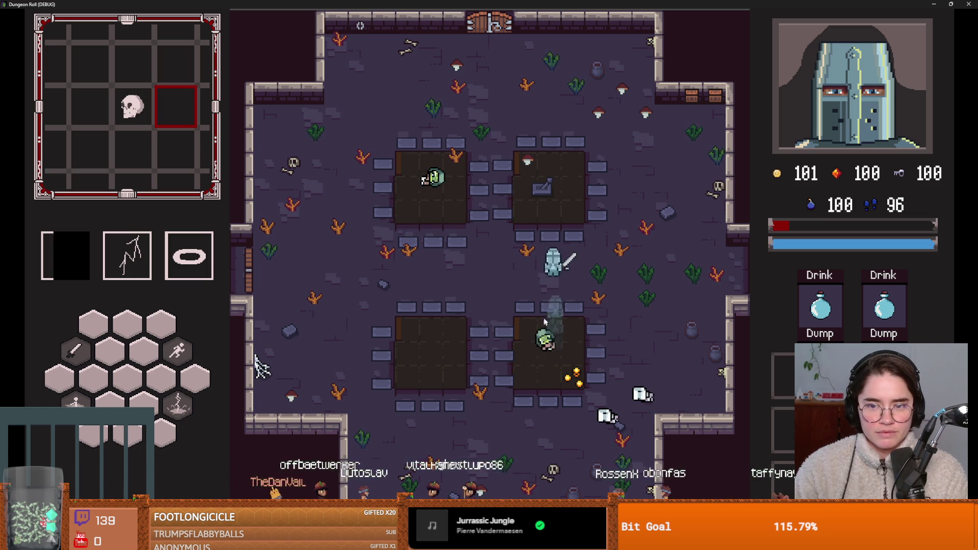
Reach the west door, unlock it and choose the left default room, triggering the wall_shooter.gd error.
{"action": "key", "text": "a"}
{"action": "key", "text": "s"}
{"action": "key", "text": "space"}
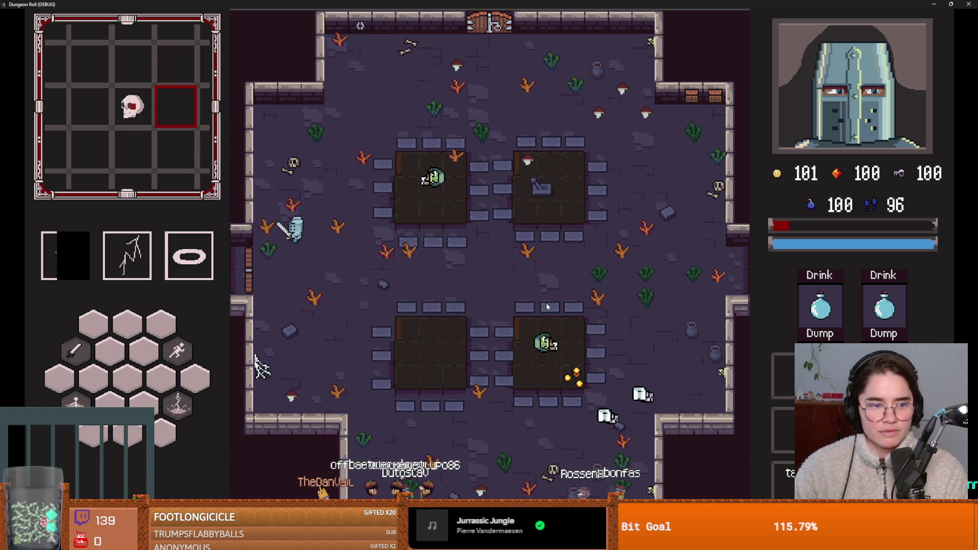
{"action": "key", "text": "e"}
{"action": "key", "text": "e"}
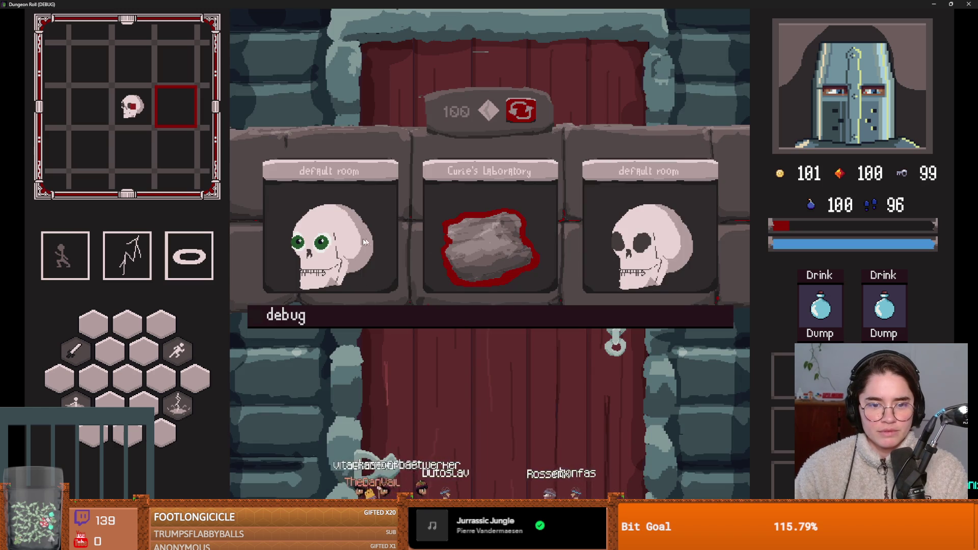
{"action": "left_click", "coordinate": [372, 243]}
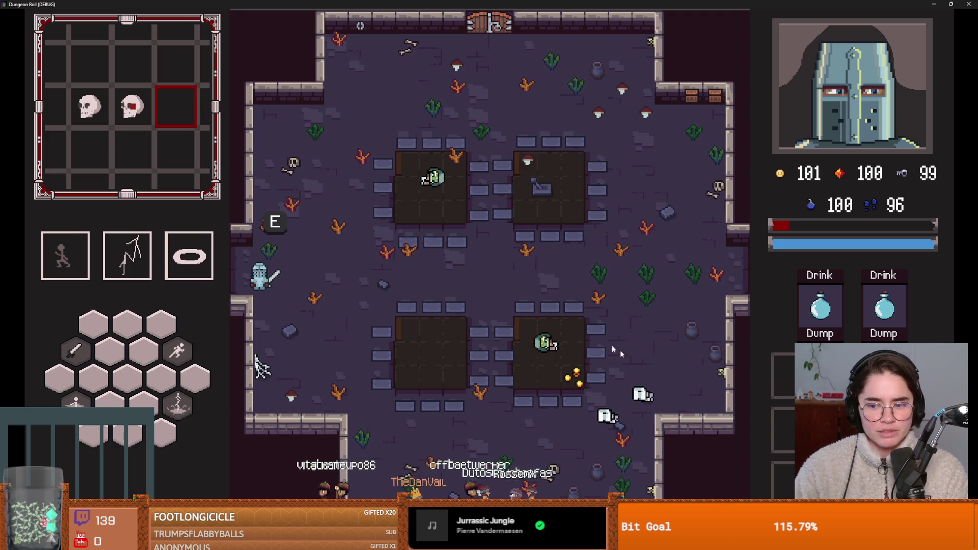
{"action": "scroll", "coordinate": [527, 219], "scroll_direction": "up", "scroll_amount": 3}
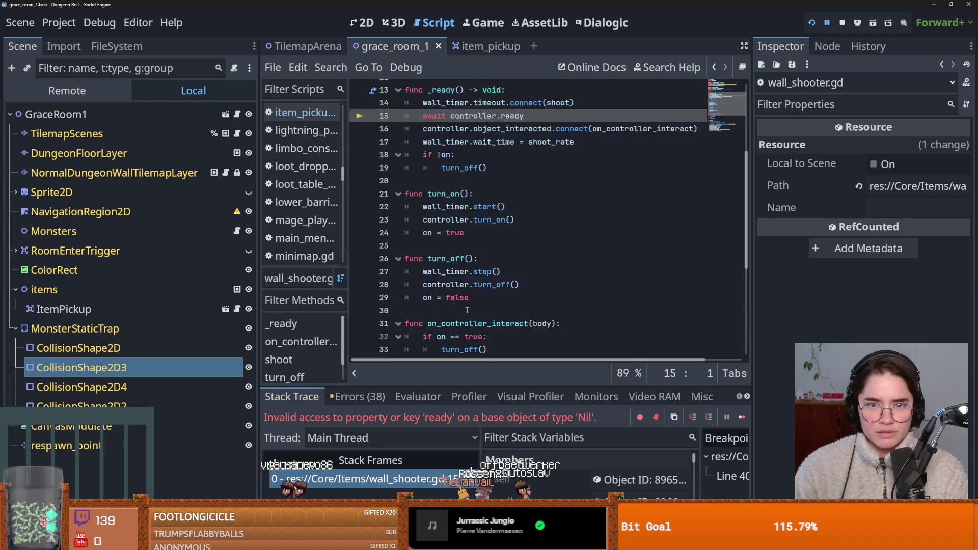
Jump to failing line 15 in wall_shooter.gd, select 'controller', and save.
{"action": "left_click", "coordinate": [441, 478]}
{"action": "key", "text": "ctrl+s"}
{"action": "scroll", "coordinate": [532, 298], "scroll_direction": "up", "scroll_amount": 1}
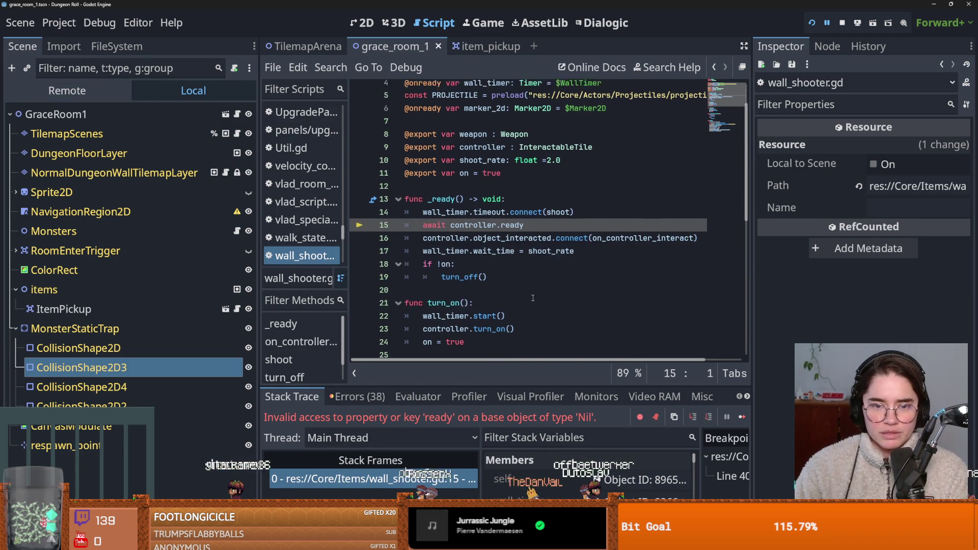
{"action": "double_click", "coordinate": [474, 230]}
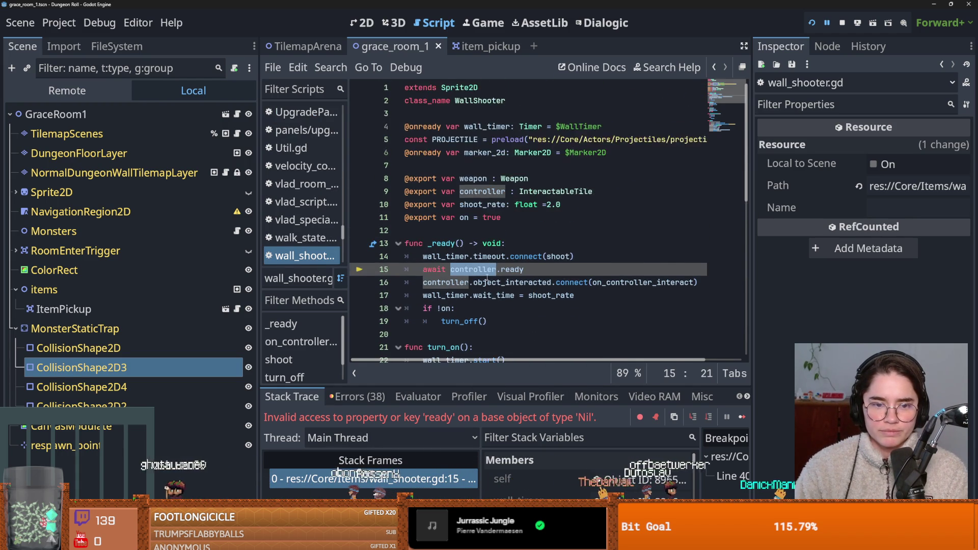
{"action": "key", "text": "ctrl+s"}
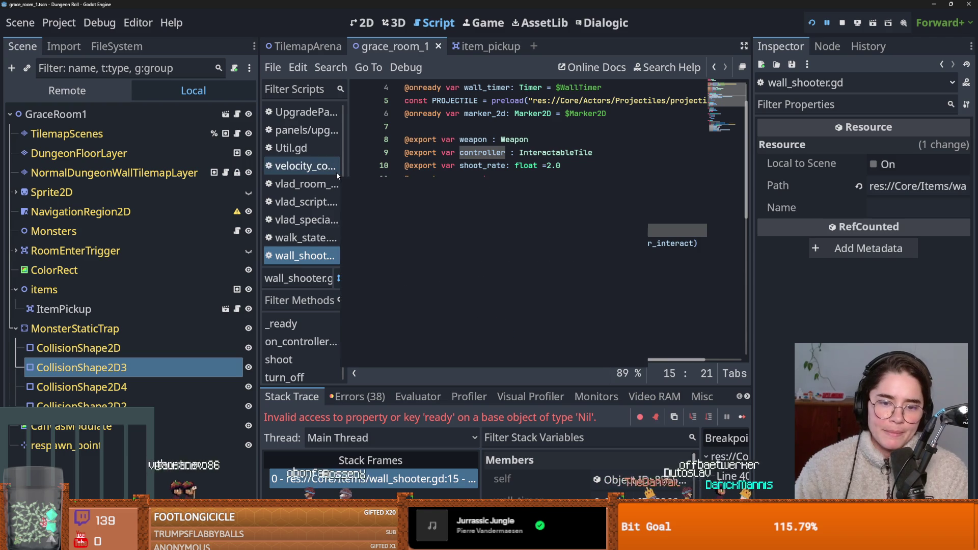
Switch to the FileSystem dock and clear the 'grace' file filter.
{"action": "left_click", "coordinate": [116, 46]}
{"action": "left_click", "coordinate": [153, 91]}
{"action": "key", "text": "BackSpace"}
{"action": "key", "text": "BackSpace"}
{"action": "key", "text": "BackSpace"}
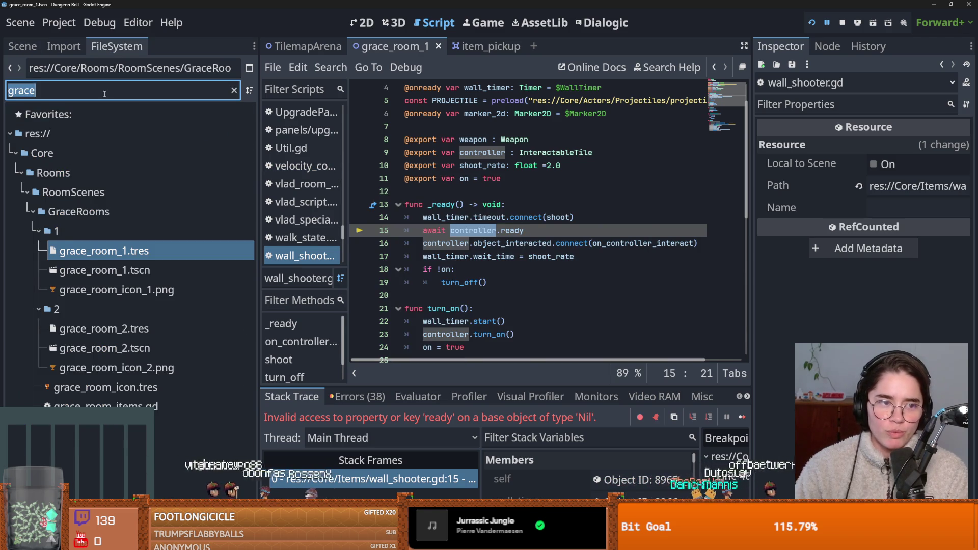
Select GraceRooms/1/grace_room_1.tscn and open it in the 2D view.
{"action": "key", "text": "ctrl+s"}
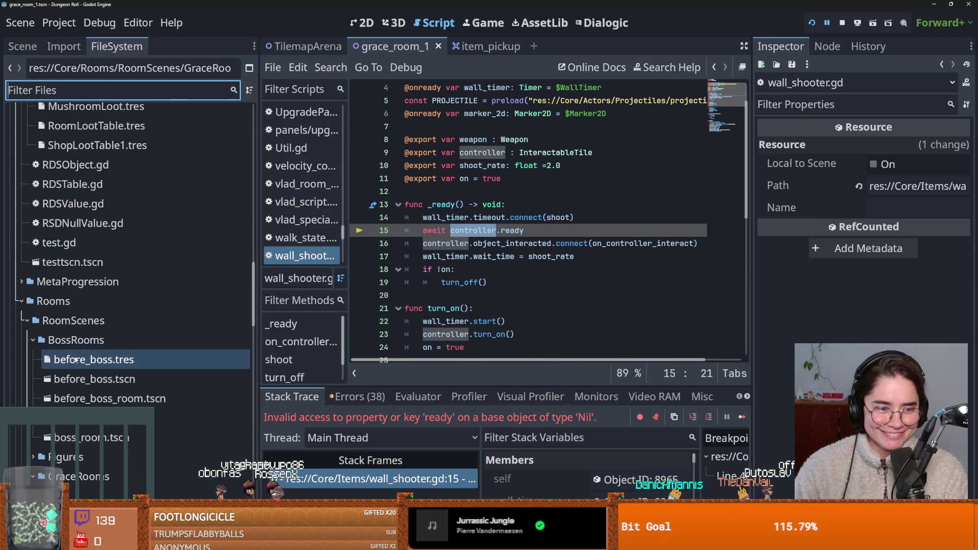
{"action": "scroll", "coordinate": [153, 254], "scroll_direction": "down", "scroll_amount": 5}
{"action": "left_click", "coordinate": [103, 273], "text": "shift"}
{"action": "left_click", "coordinate": [105, 273]}
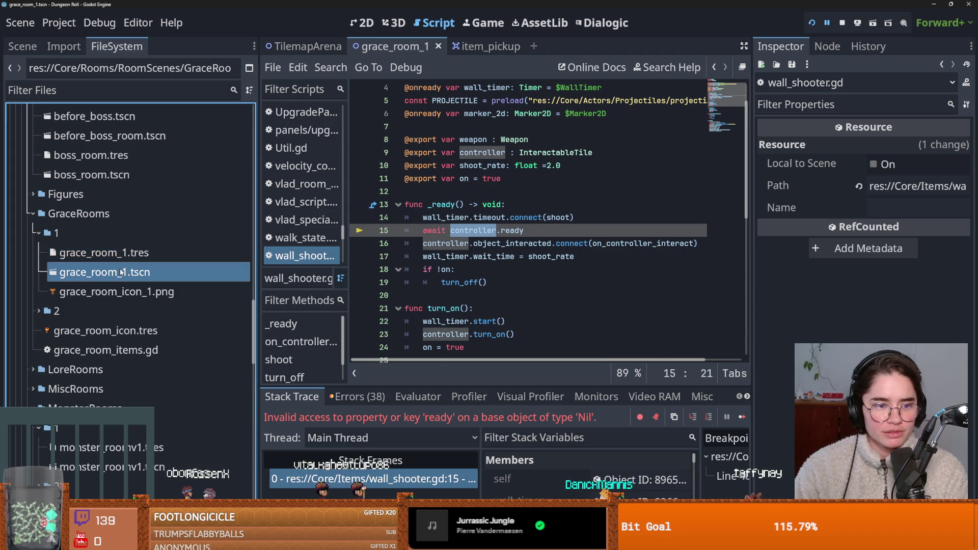
{"action": "left_click", "coordinate": [355, 48]}
In the Scene tree, toggle TilemapScenes visibility off and on twice, leaving it visible.
{"action": "scroll", "coordinate": [510, 214], "scroll_direction": "up", "scroll_amount": 10}
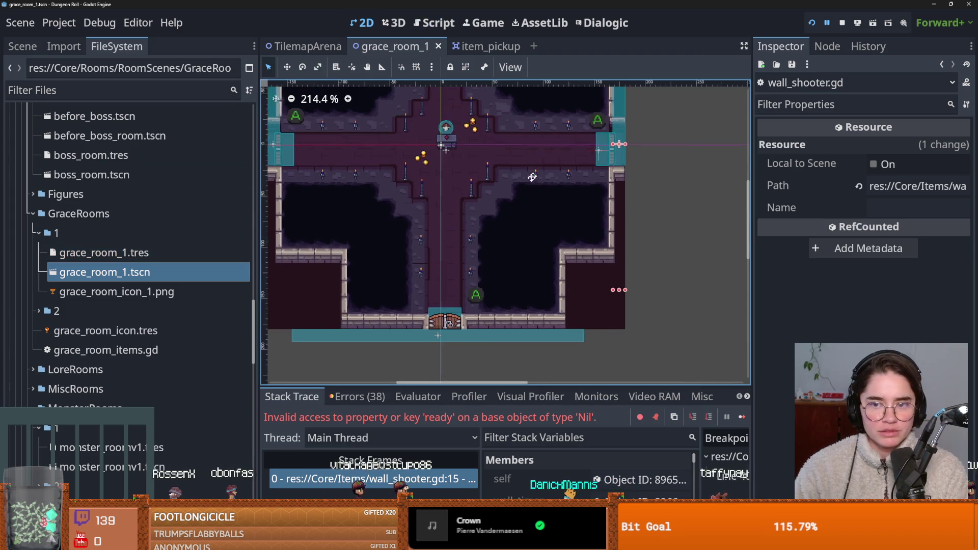
{"action": "scroll", "coordinate": [509, 214], "scroll_direction": "down", "scroll_amount": 4}
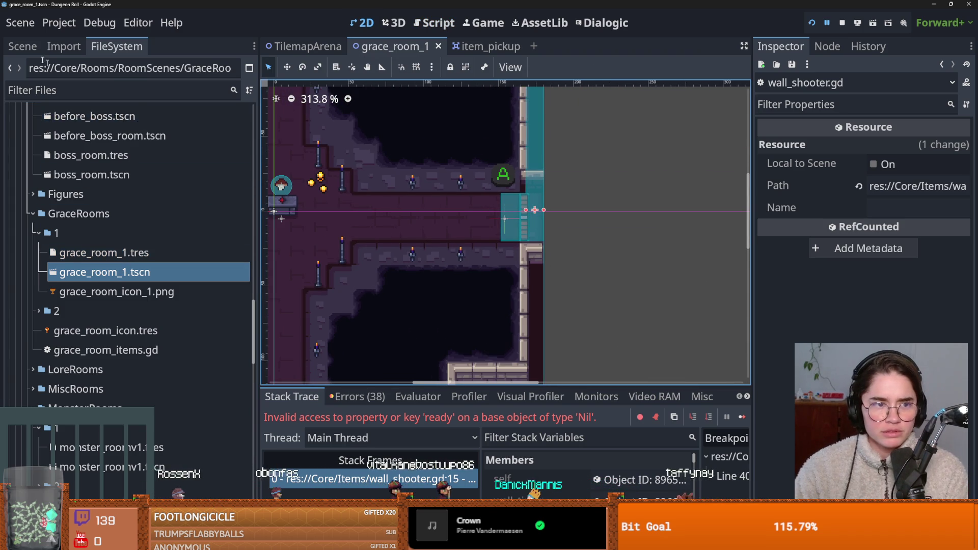
{"action": "left_click", "coordinate": [23, 46]}
{"action": "left_click", "coordinate": [248, 134]}
{"action": "left_click", "coordinate": [248, 134]}
{"action": "left_click", "coordinate": [249, 134]}
{"action": "left_click", "coordinate": [248, 134]}
{"action": "scroll", "coordinate": [363, 191], "scroll_direction": "down", "scroll_amount": 2}
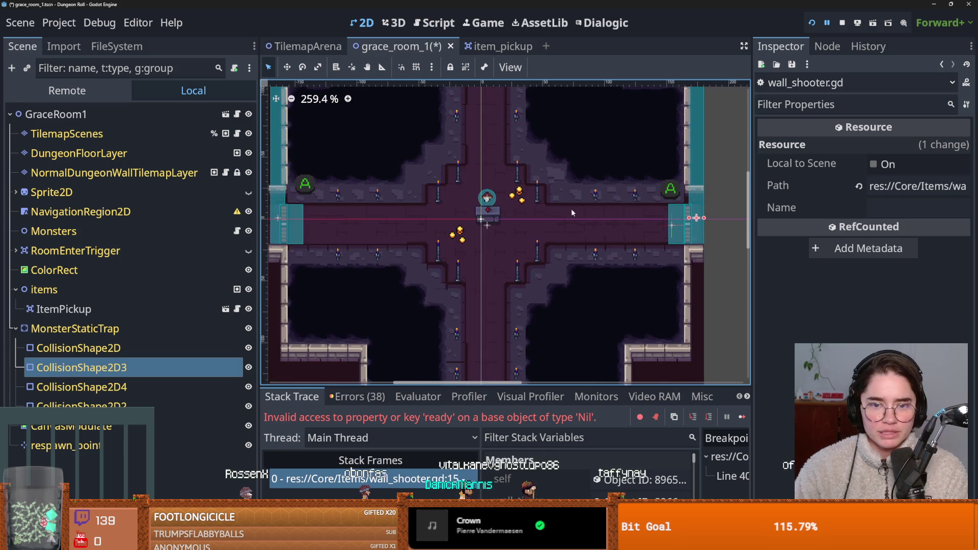
Toggle GraceRoom1 and DungeonFloorLayer visibility off and back on, leaving both visible.
{"action": "scroll", "coordinate": [526, 206], "scroll_direction": "up", "scroll_amount": 1}
{"action": "left_click_drag", "start_coordinate": [394, 204], "coordinate": [318, 200]}
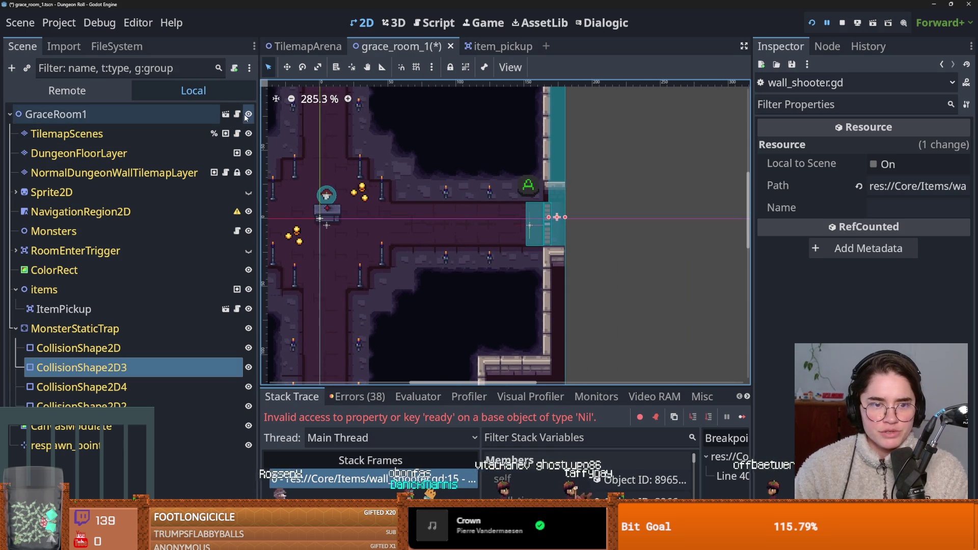
{"action": "left_click", "coordinate": [248, 114]}
{"action": "left_click", "coordinate": [248, 114]}
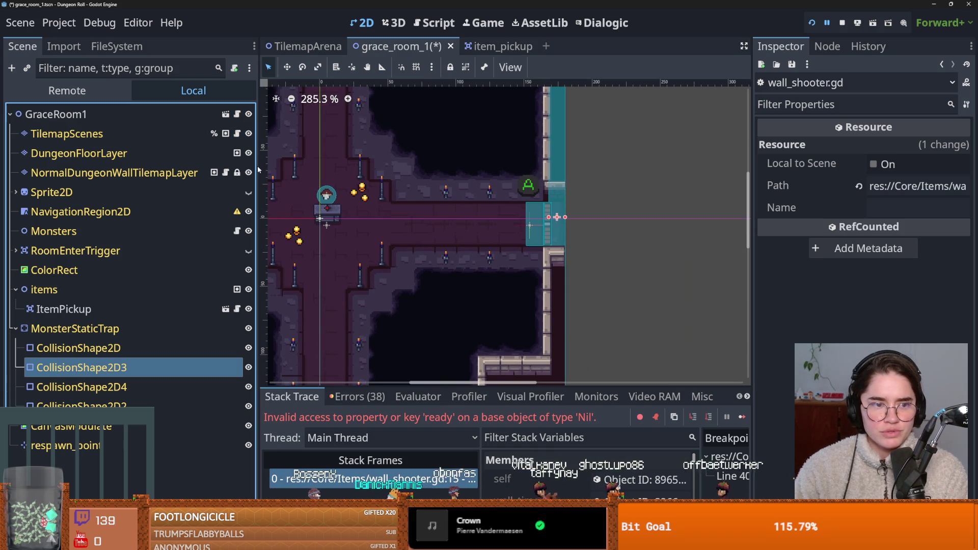
{"action": "left_click", "coordinate": [248, 153]}
{"action": "left_click", "coordinate": [249, 153]}
{"action": "left_click", "coordinate": [248, 153]}
{"action": "left_click", "coordinate": [249, 153]}
Recenter the room view and select DungeonFloorLayer to inspect its tile settings.
{"action": "scroll", "coordinate": [557, 221], "scroll_direction": "down", "scroll_amount": 1}
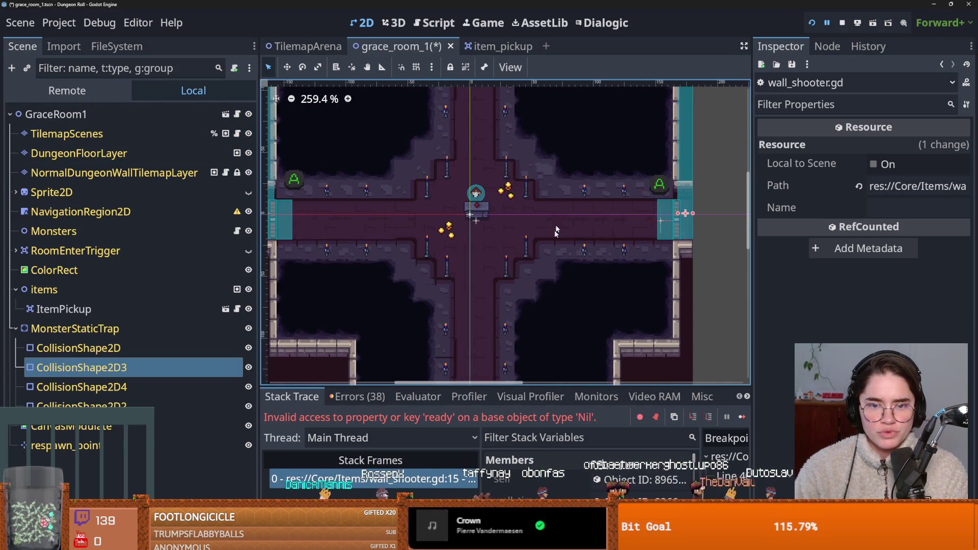
{"action": "left_click_drag", "start_coordinate": [497, 300], "coordinate": [487, 259]}
{"action": "scroll", "coordinate": [499, 235], "scroll_direction": "up", "scroll_amount": 2}
{"action": "scroll", "coordinate": [539, 237], "scroll_direction": "right", "scroll_amount": 4}
{"action": "scroll", "coordinate": [530, 234], "scroll_direction": "down", "scroll_amount": 2}
{"action": "left_click", "coordinate": [551, 218]}
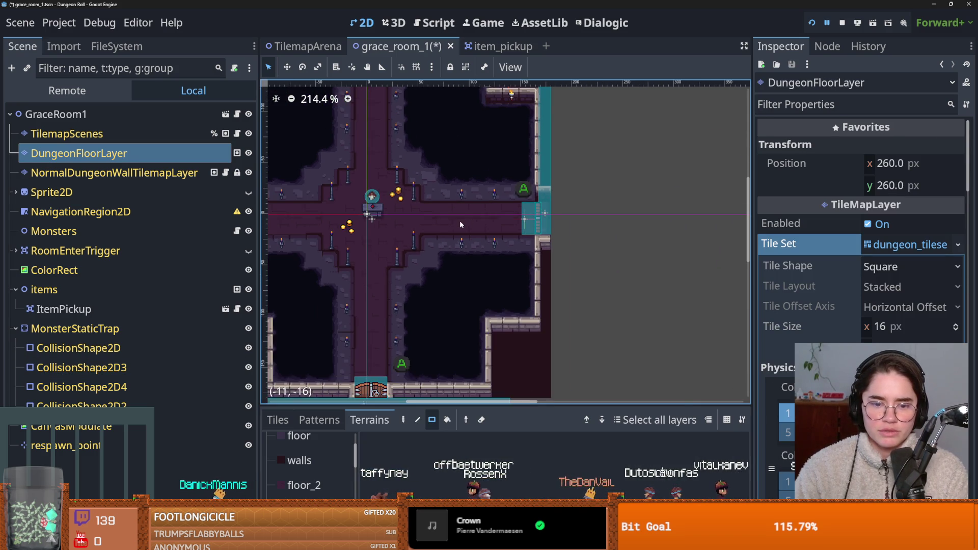
Check the debugger's Errors list and stack trace, then save and run the project.
{"action": "scroll", "coordinate": [459, 224], "scroll_direction": "down", "scroll_amount": 1}
{"action": "left_click", "coordinate": [360, 397]}
{"action": "left_click", "coordinate": [291, 396]}
{"action": "scroll", "coordinate": [476, 377], "scroll_direction": "down", "scroll_amount": 1}
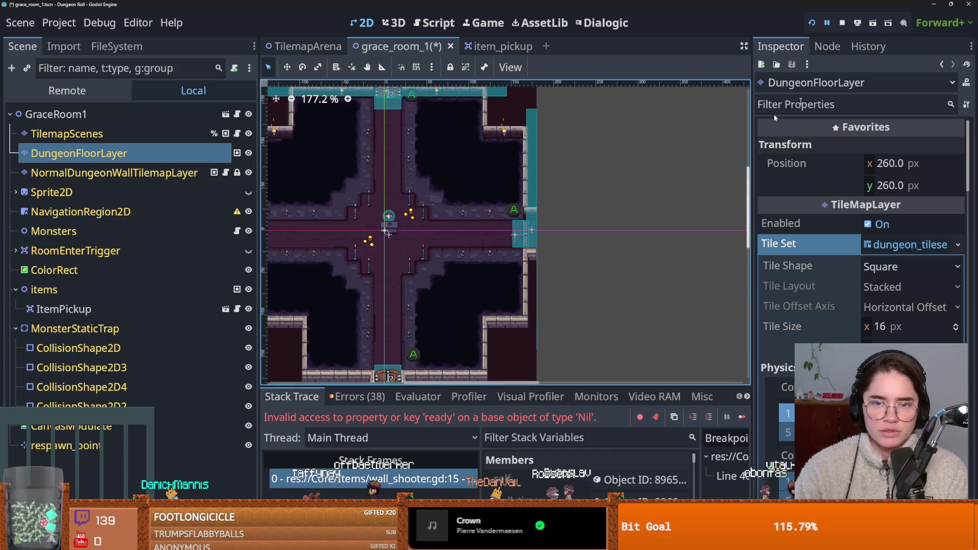
{"action": "left_click", "coordinate": [812, 22]}
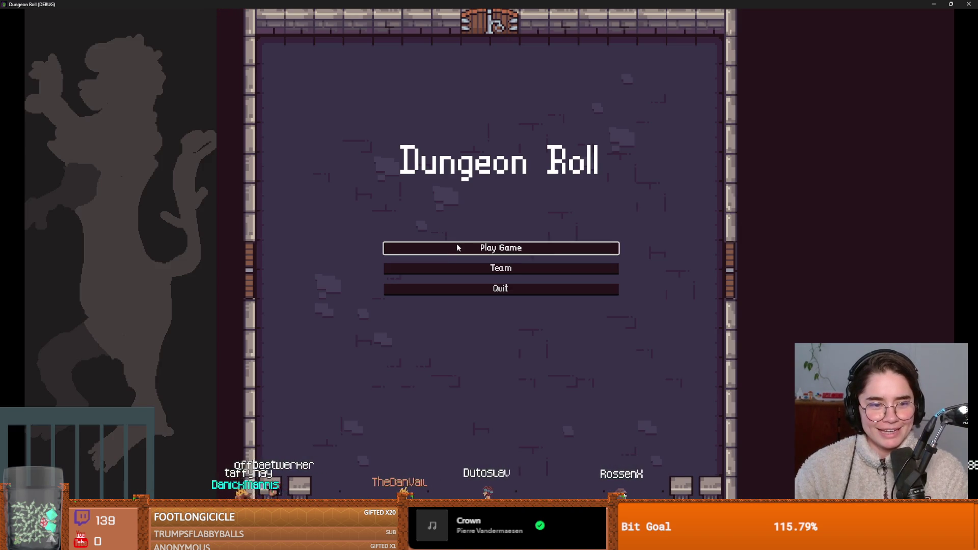
{"action": "left_click", "coordinate": [457, 247]}
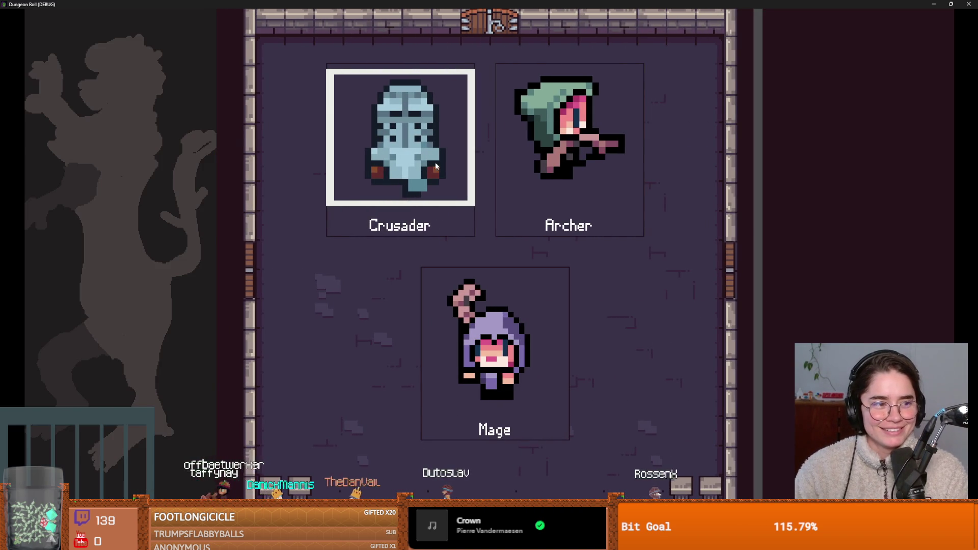
{"action": "left_click", "coordinate": [431, 166]}
{"action": "key", "text": "a"}
{"action": "key", "text": "s"}
{"action": "key", "text": "e"}
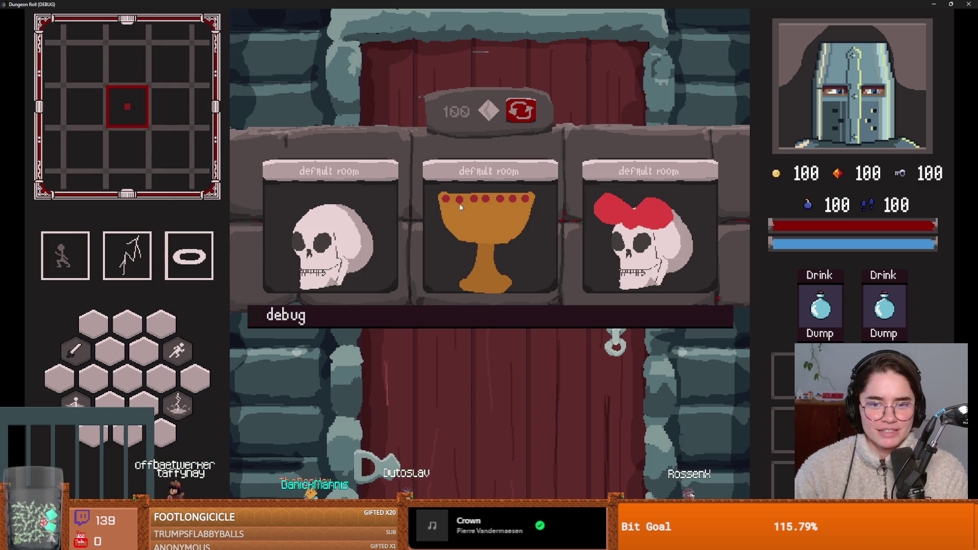
{"action": "left_click", "coordinate": [471, 207]}
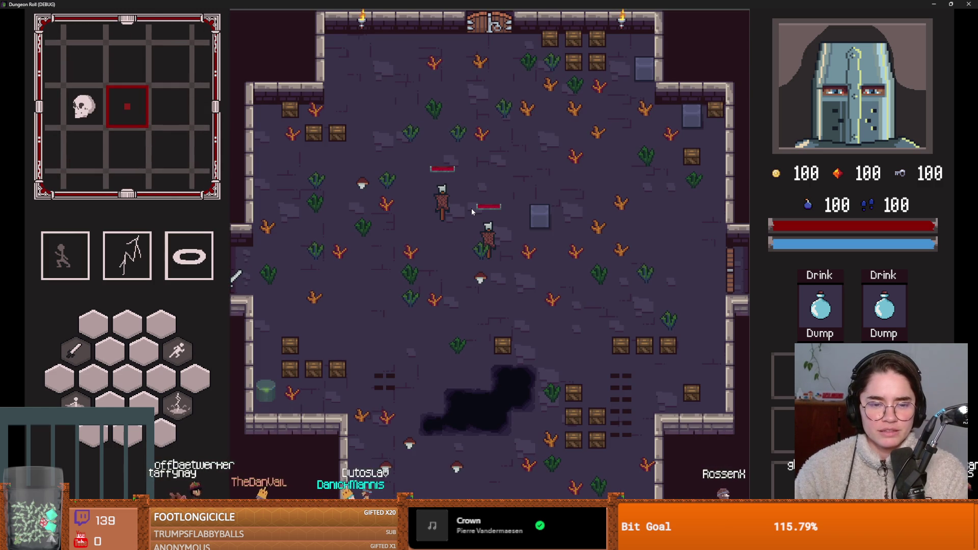
{"action": "key", "text": "m"}
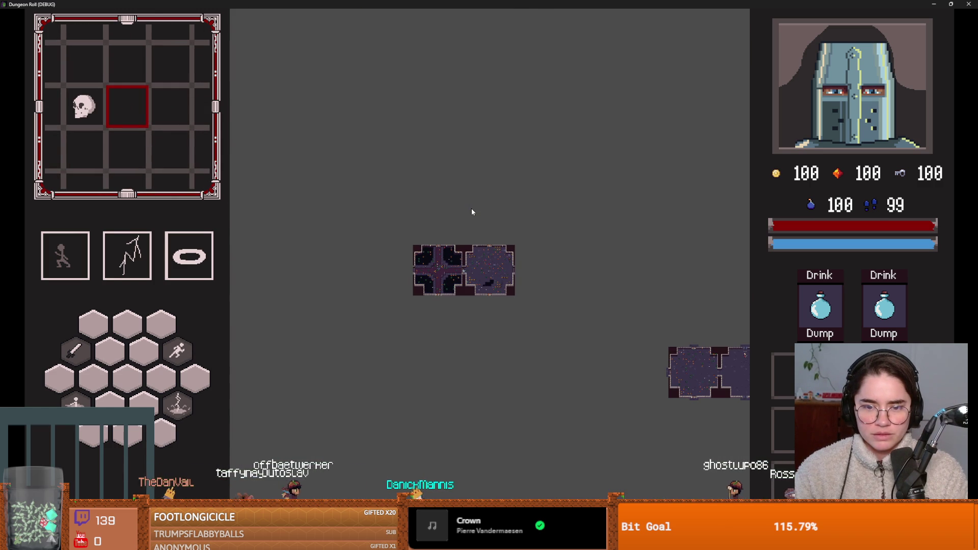
{"action": "key", "text": "m"}
{"action": "key", "text": "m"}
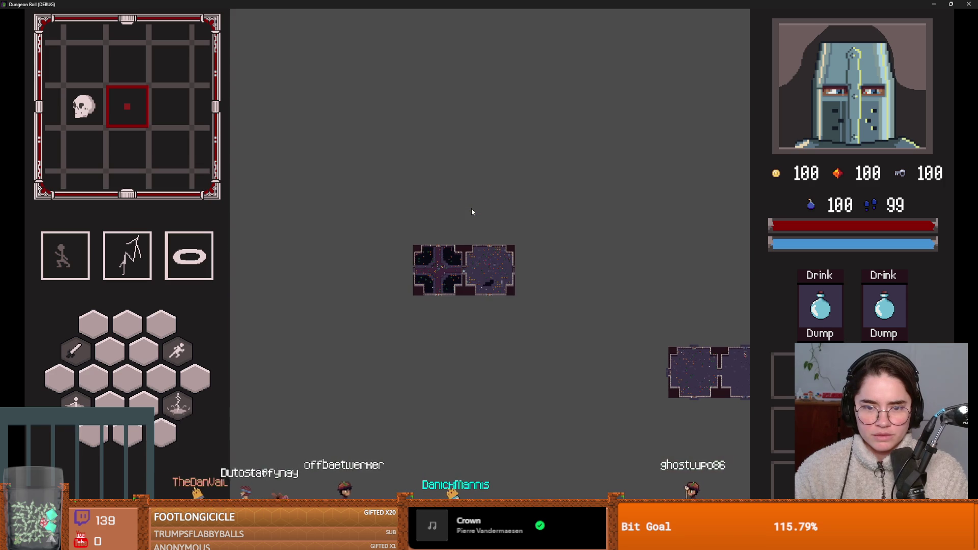
{"action": "key", "text": "m"}
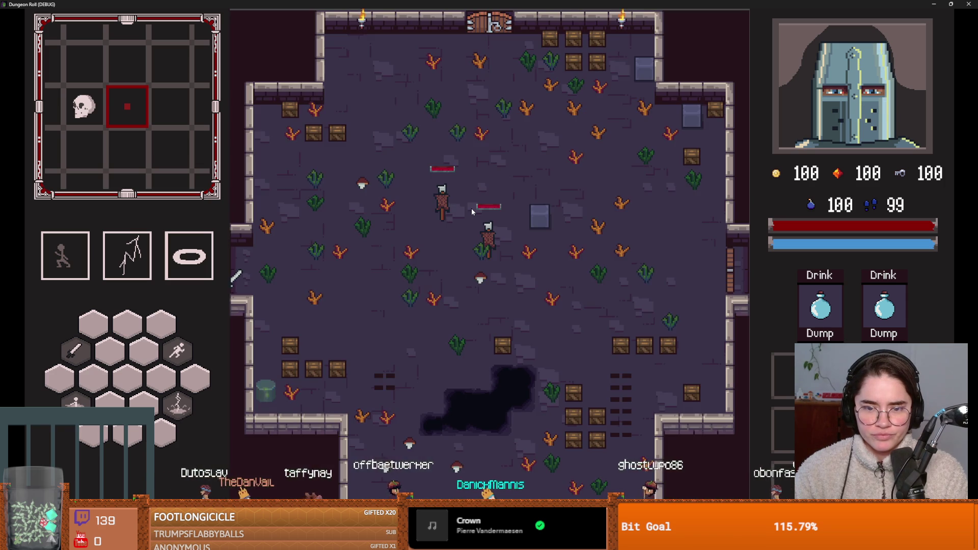
{"action": "key", "text": "m"}
{"action": "key", "text": "m"}
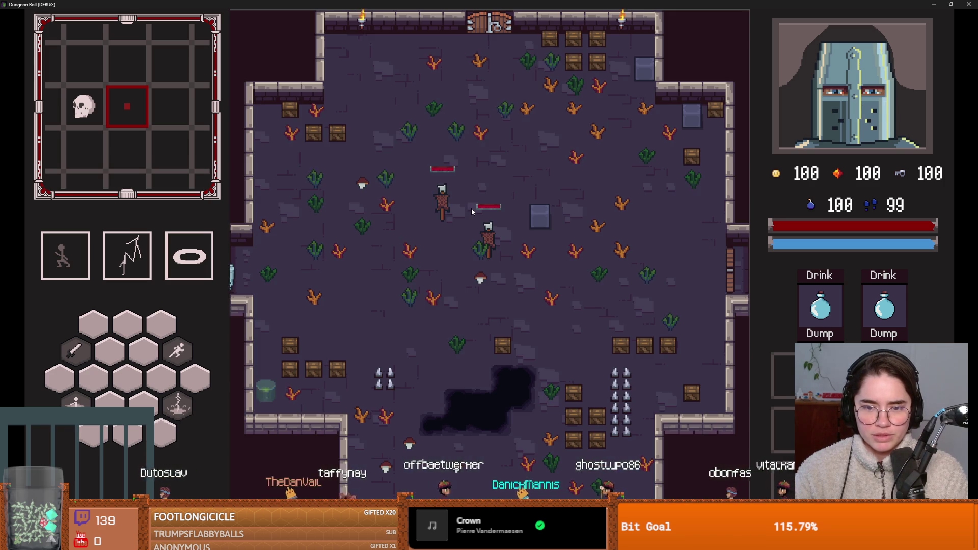
{"action": "key", "text": "Escape"}
{"action": "key", "text": "Escape"}
{"action": "key", "text": "e"}
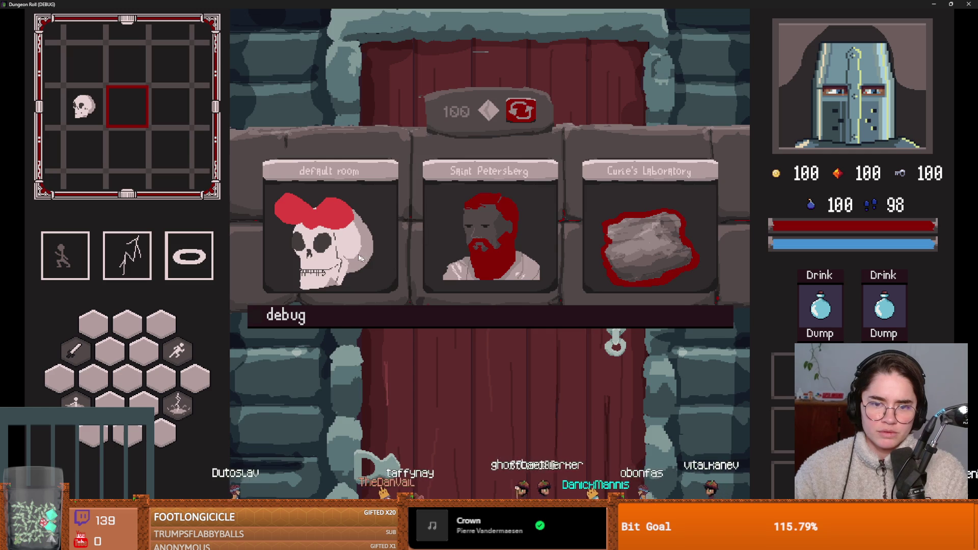
{"action": "left_click", "coordinate": [433, 228]}
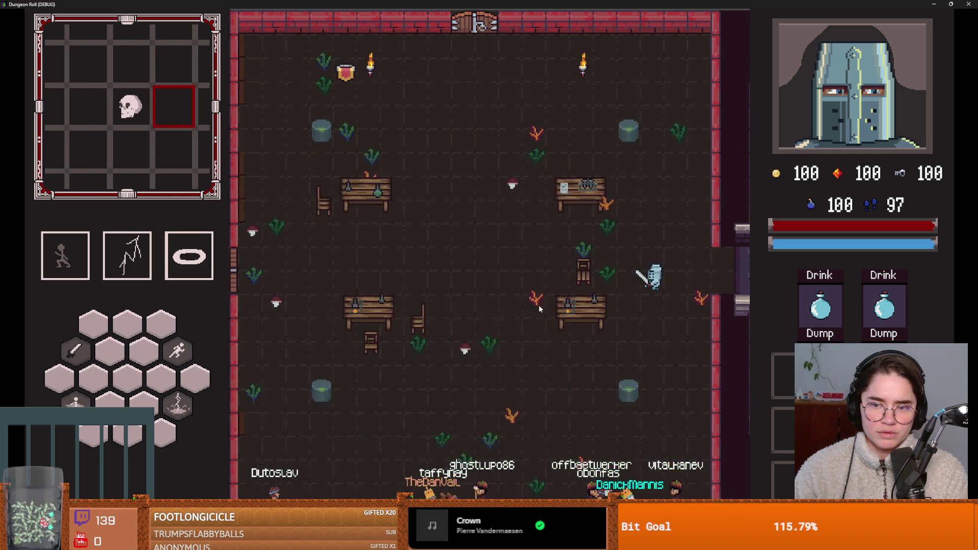
{"action": "key", "text": "Escape"}
{"action": "left_click", "coordinate": [474, 345]}
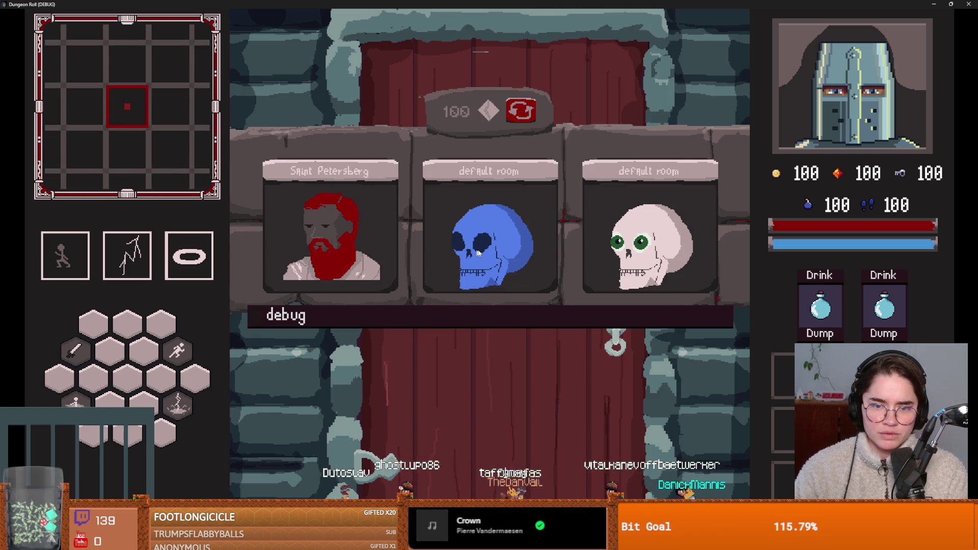
{"action": "left_click", "coordinate": [478, 252]}
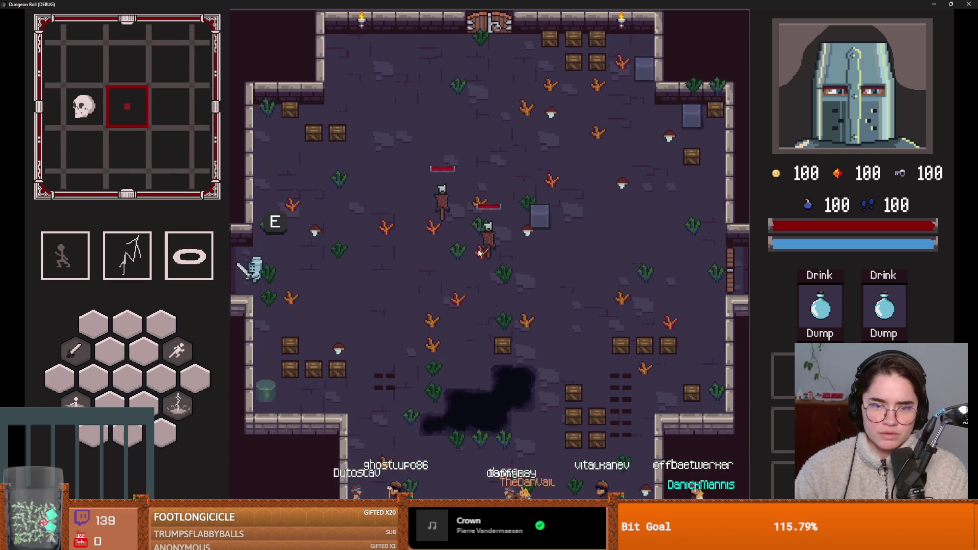
{"action": "key", "text": "Escape"}
{"action": "left_click", "coordinate": [510, 371]}
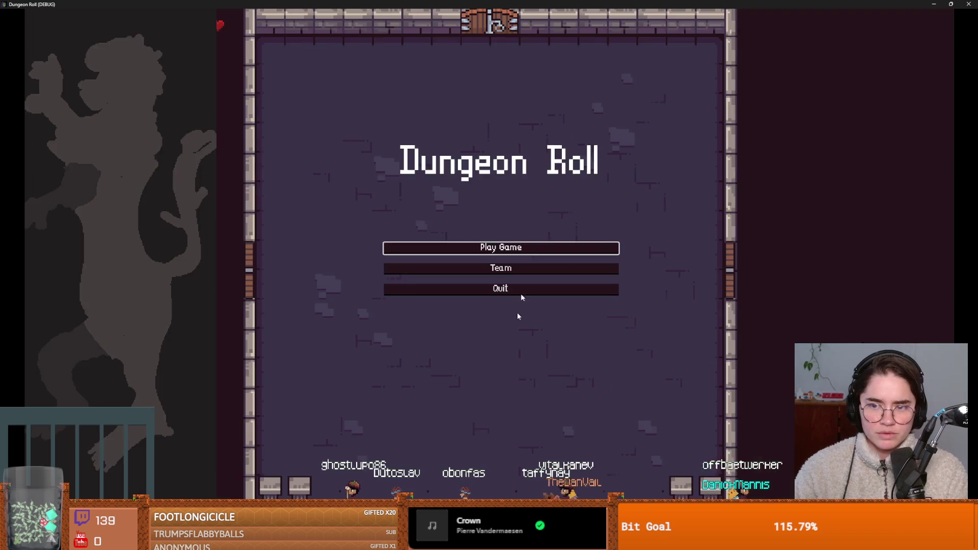
{"action": "key", "text": "F8"}
Save, select the TilemapScenes node and toggle its visibility off and back on.
{"action": "key", "text": "ctrl+s"}
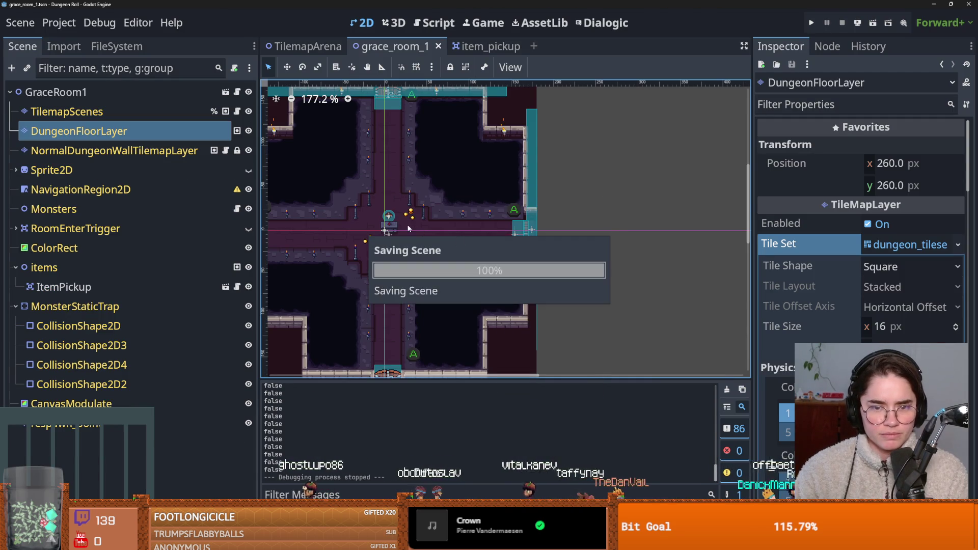
{"action": "scroll", "coordinate": [528, 249], "scroll_direction": "down", "scroll_amount": 3}
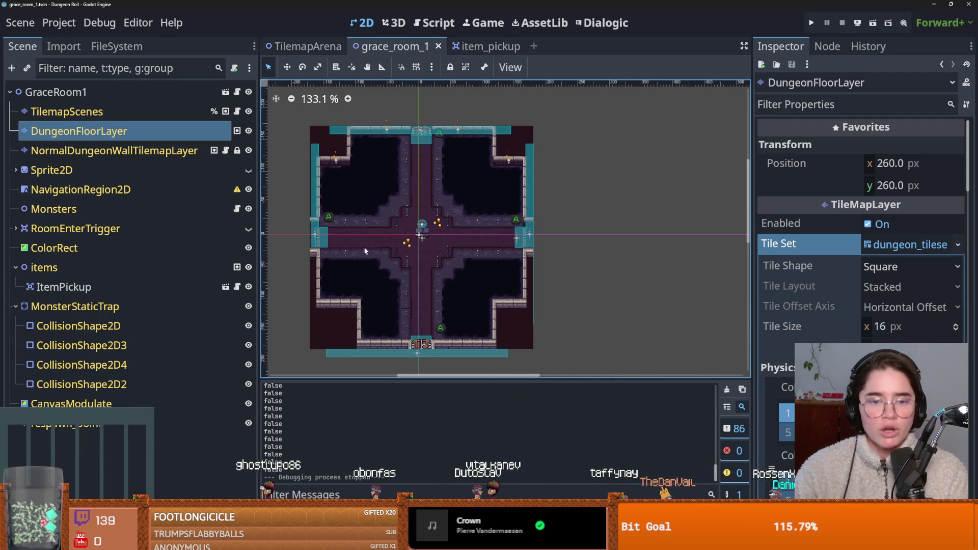
{"action": "scroll", "coordinate": [363, 253], "scroll_direction": "down", "scroll_amount": 2}
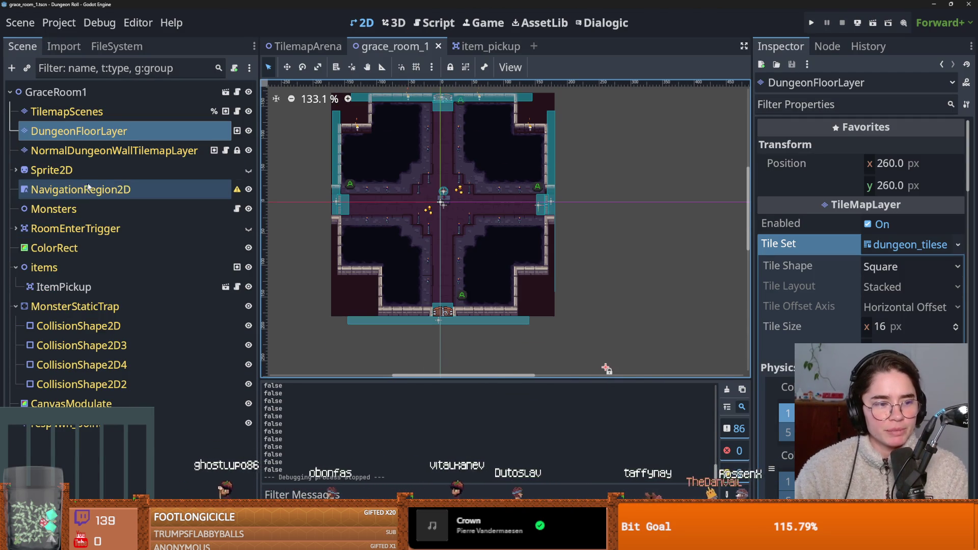
{"action": "left_click", "coordinate": [92, 116]}
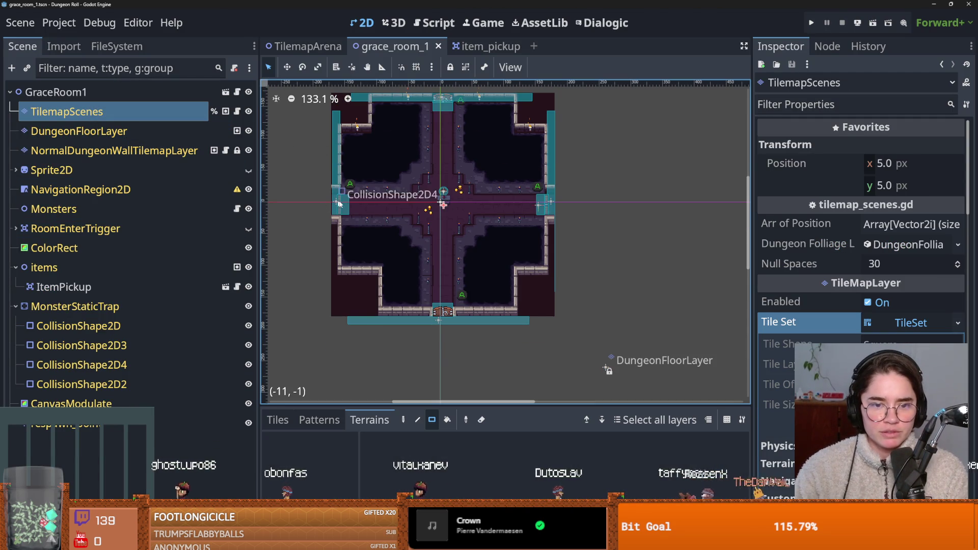
{"action": "left_click", "coordinate": [249, 111]}
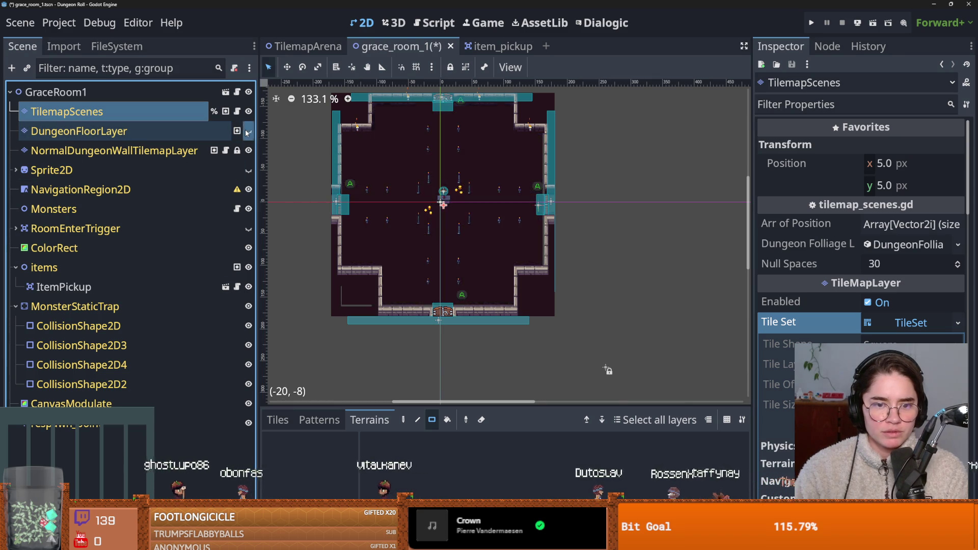
{"action": "left_click", "coordinate": [248, 113]}
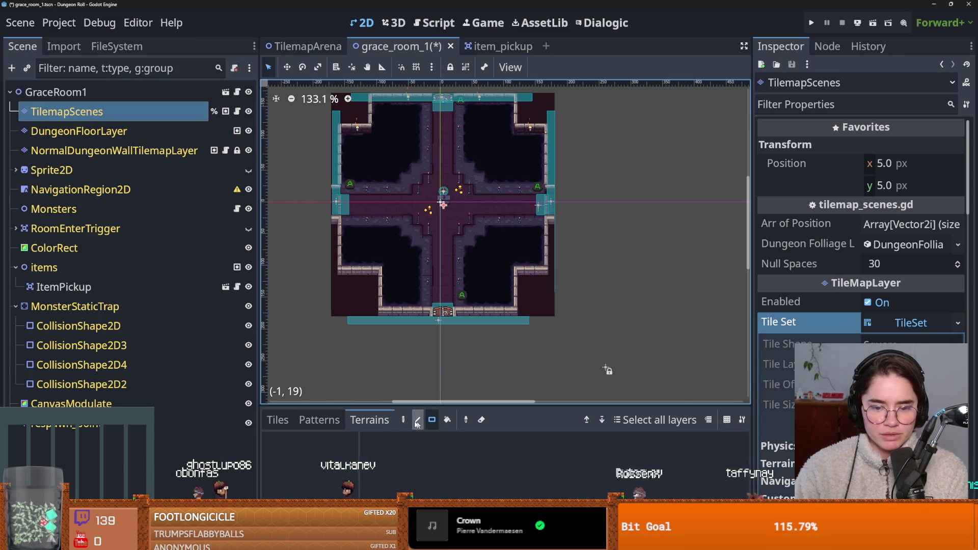
Switch between the erase and rectangle paint tools, view tile sources, and save grace_room_1.
{"action": "left_click", "coordinate": [481, 420]}
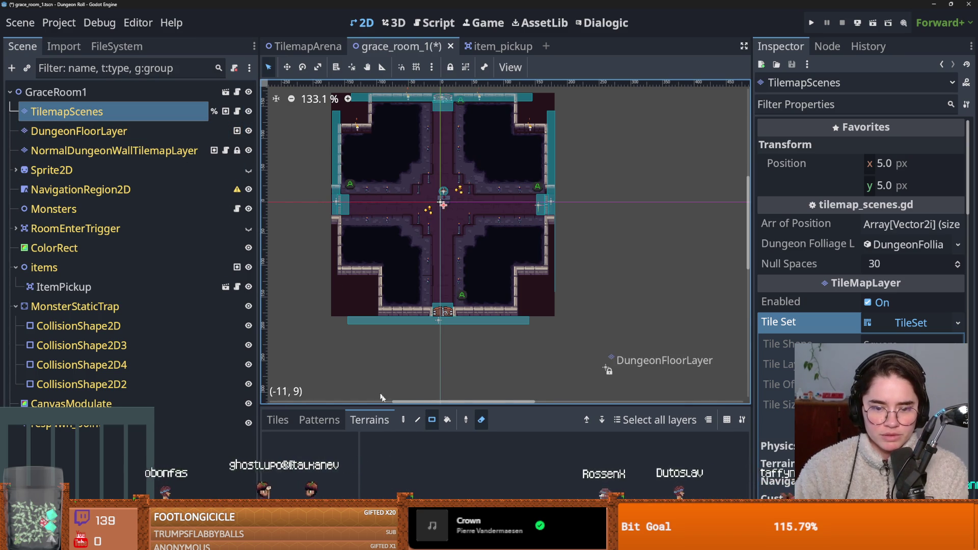
{"action": "left_click", "coordinate": [432, 420]}
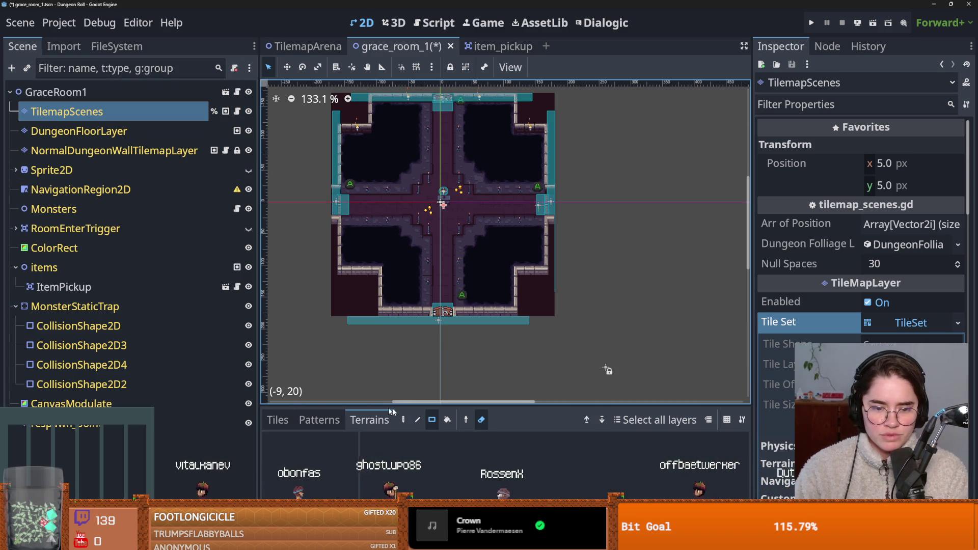
{"action": "left_click", "coordinate": [277, 421]}
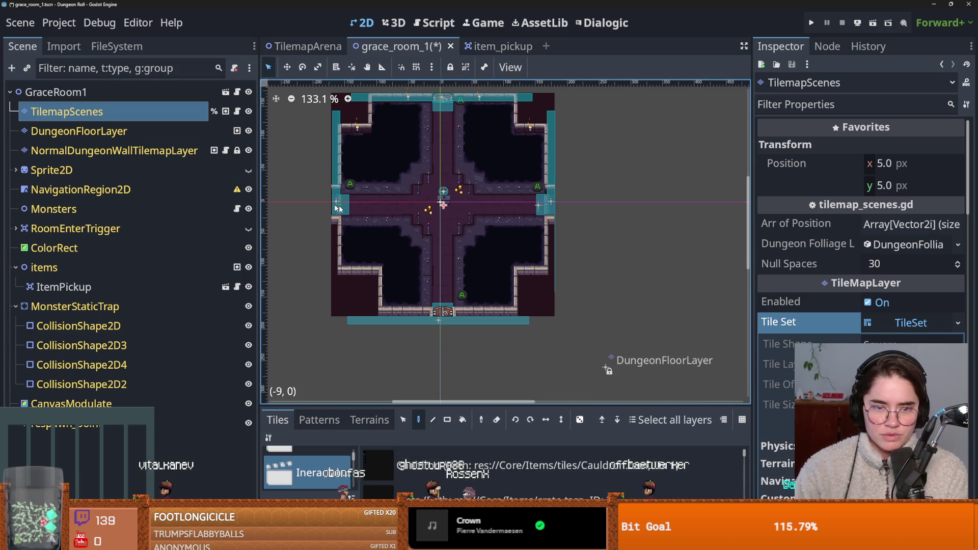
{"action": "scroll", "coordinate": [350, 274], "scroll_direction": "up", "scroll_amount": 2}
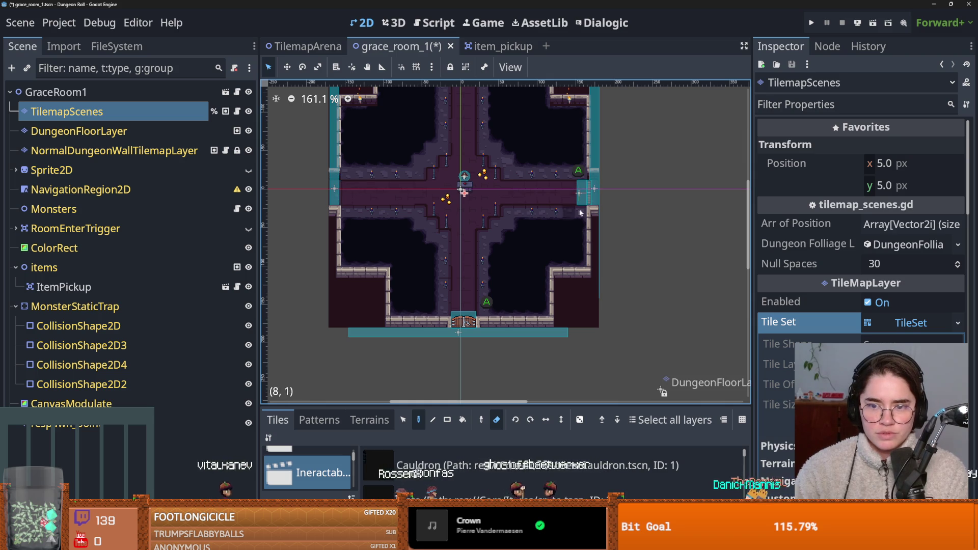
{"action": "scroll", "coordinate": [454, 326], "scroll_direction": "up", "scroll_amount": 5}
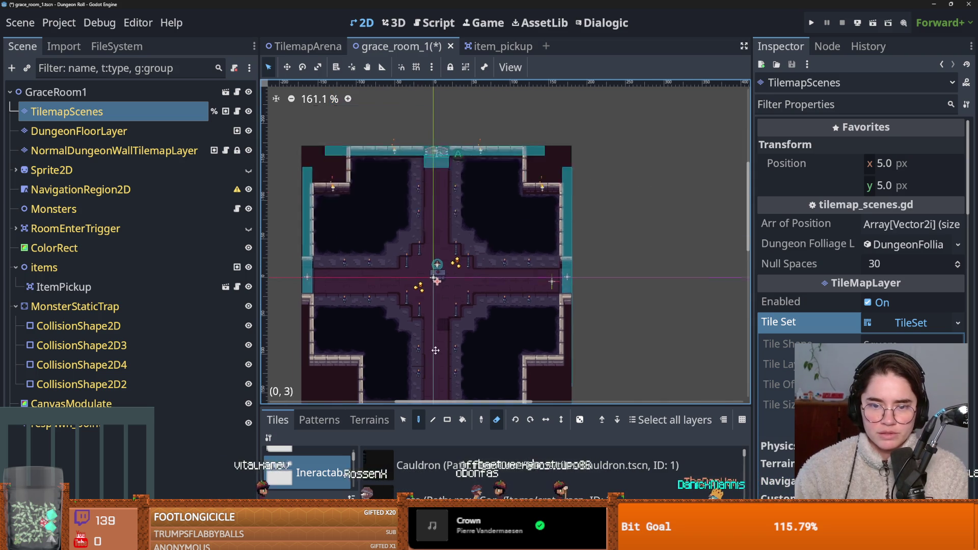
{"action": "key", "text": "ctrl+s"}
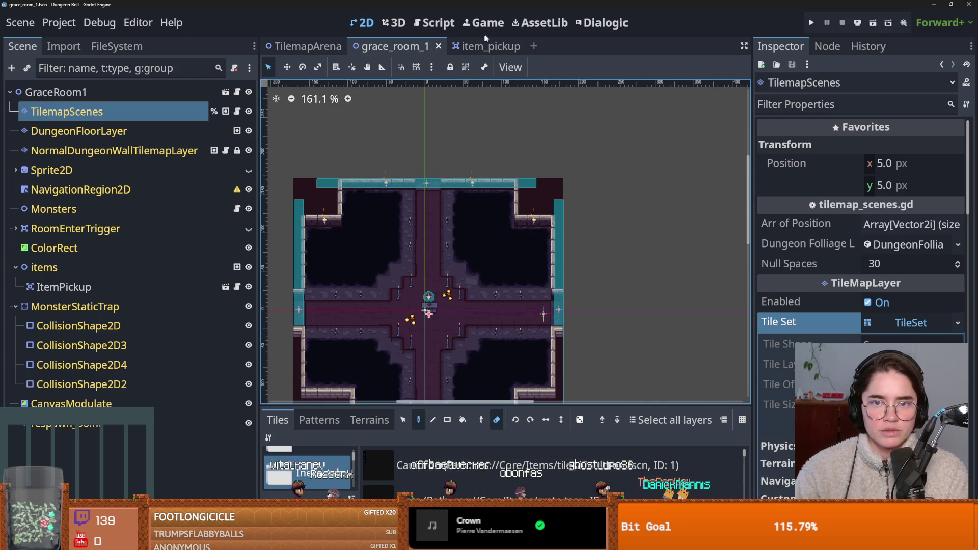
{"action": "left_click", "coordinate": [102, 46]}
Filter project files by 'monster' and browse the room 14 icon and room 15 folder.
{"action": "left_click", "coordinate": [86, 90]}
{"action": "type", "text": "monster"}
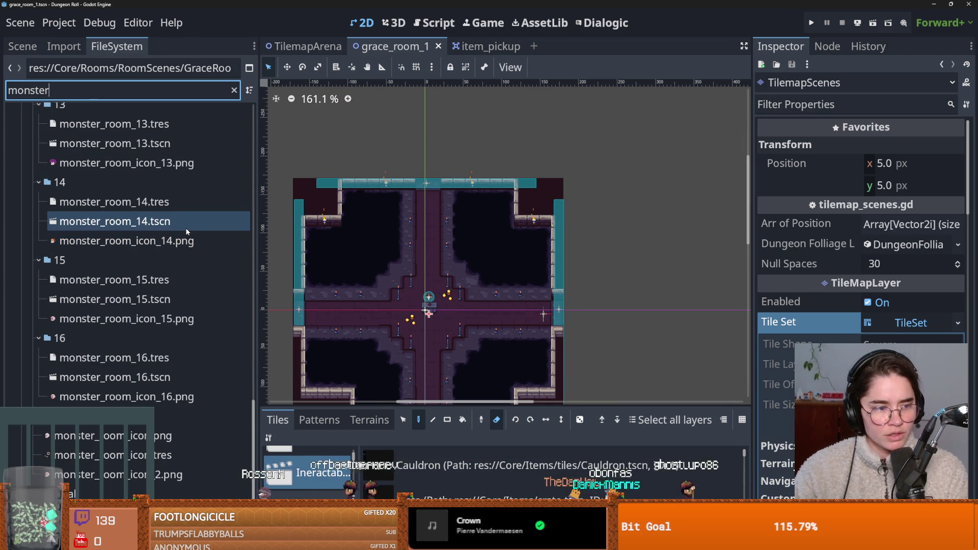
{"action": "left_click", "coordinate": [187, 237]}
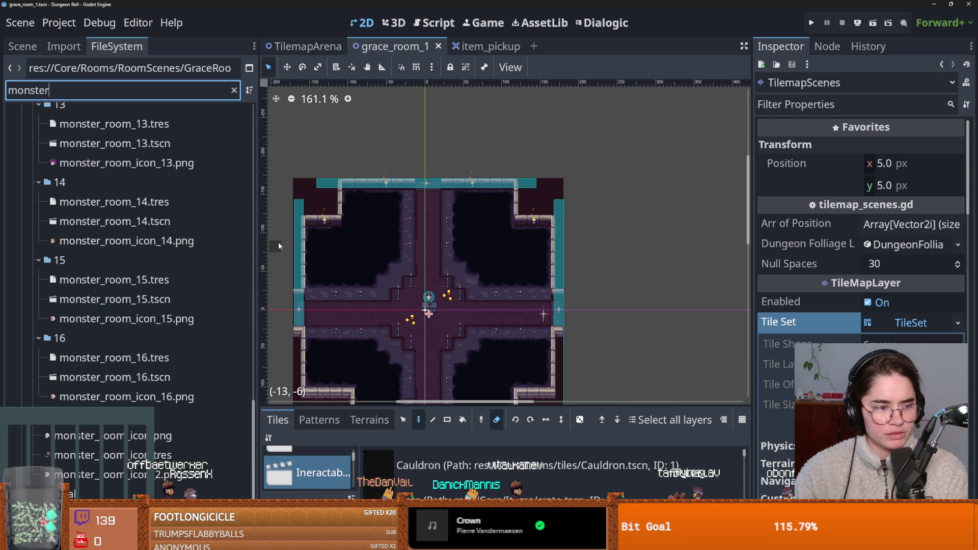
{"action": "left_click", "coordinate": [243, 255]}
{"action": "left_click", "coordinate": [230, 249]}
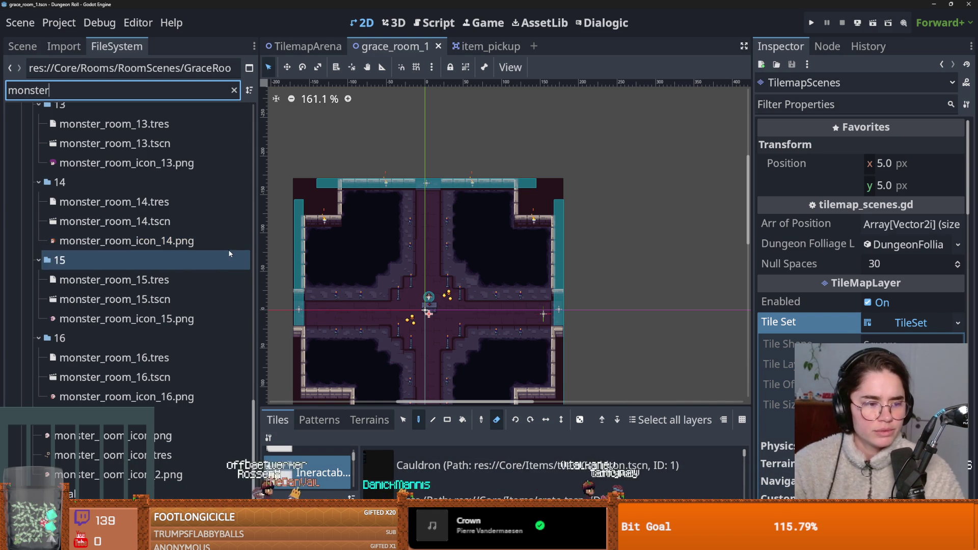
{"action": "left_click", "coordinate": [245, 254]}
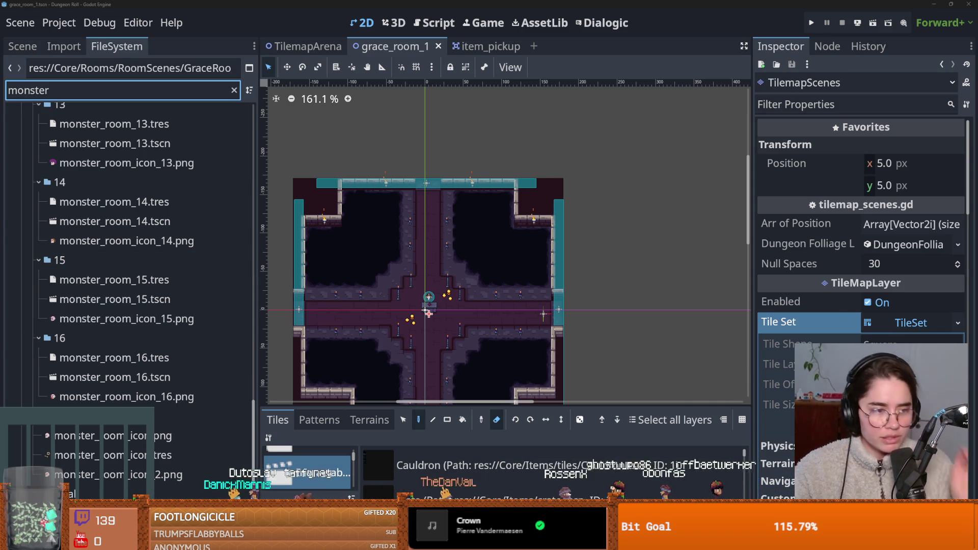
{"action": "key", "text": "alt+Tab"}
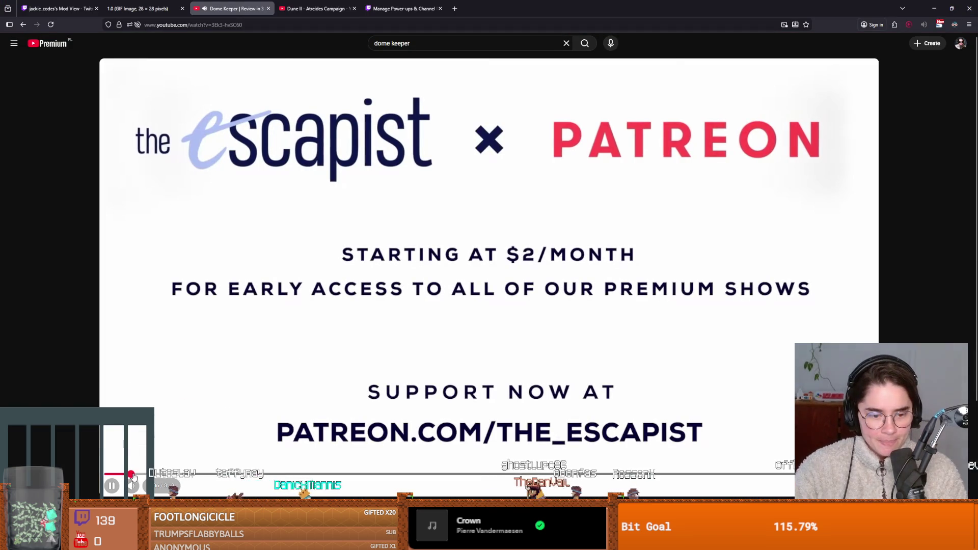
Jump the Dome Keeper review to gameplay, play it, skip ahead five times, and lower the volume.
{"action": "left_click", "coordinate": [160, 474]}
{"action": "left_click_drag", "start_coordinate": [194, 479], "coordinate": [386, 476]}
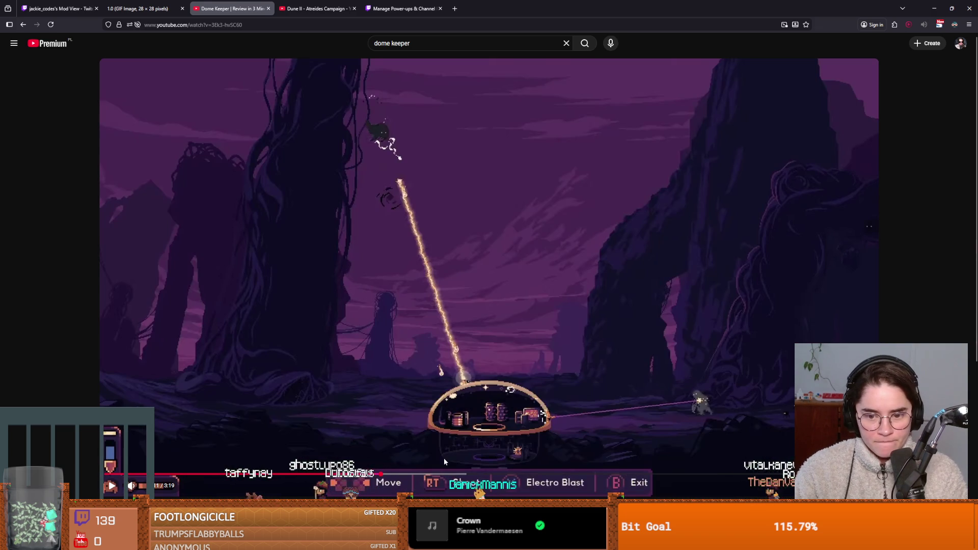
{"action": "left_click", "coordinate": [480, 406]}
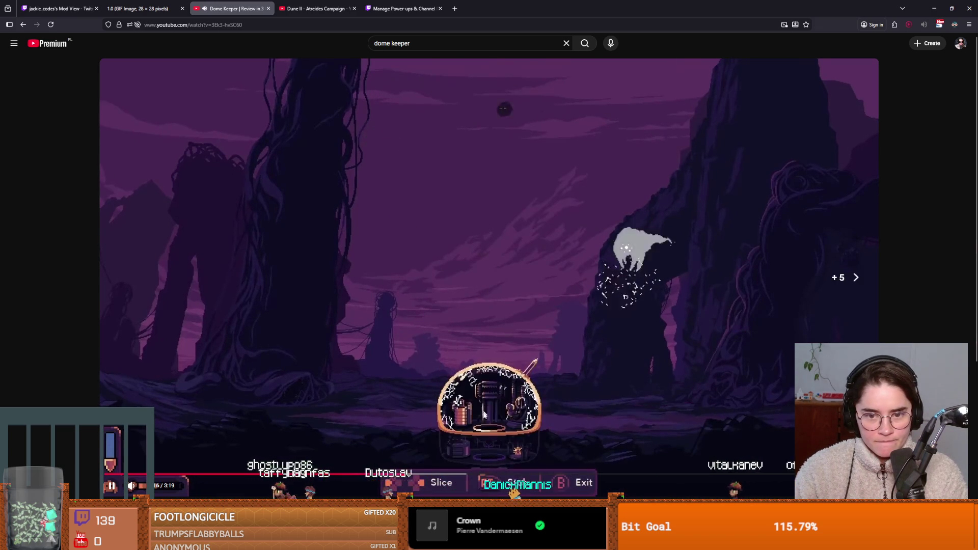
{"action": "key", "text": "Right"}
{"action": "key", "text": "Right"}
{"action": "key", "text": "Right"}
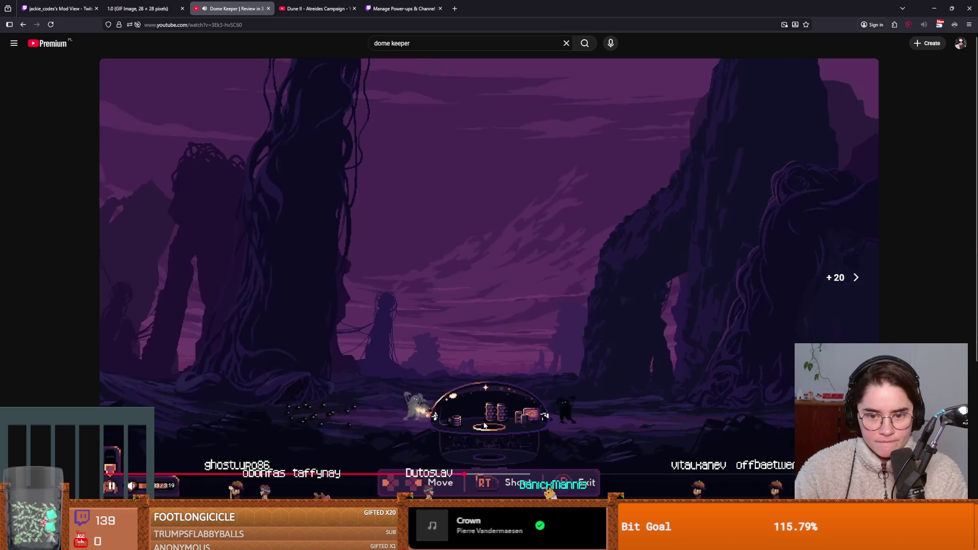
{"action": "key", "text": "Right"}
{"action": "key", "text": "Right"}
{"action": "key", "text": "Right"}
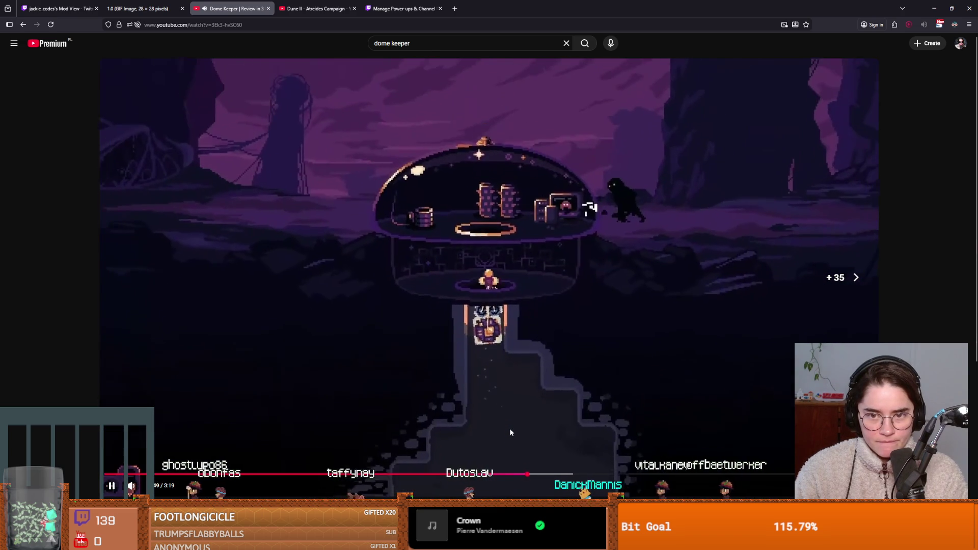
{"action": "key", "text": "Right"}
{"action": "key", "text": "Right"}
{"action": "key", "text": "Right"}
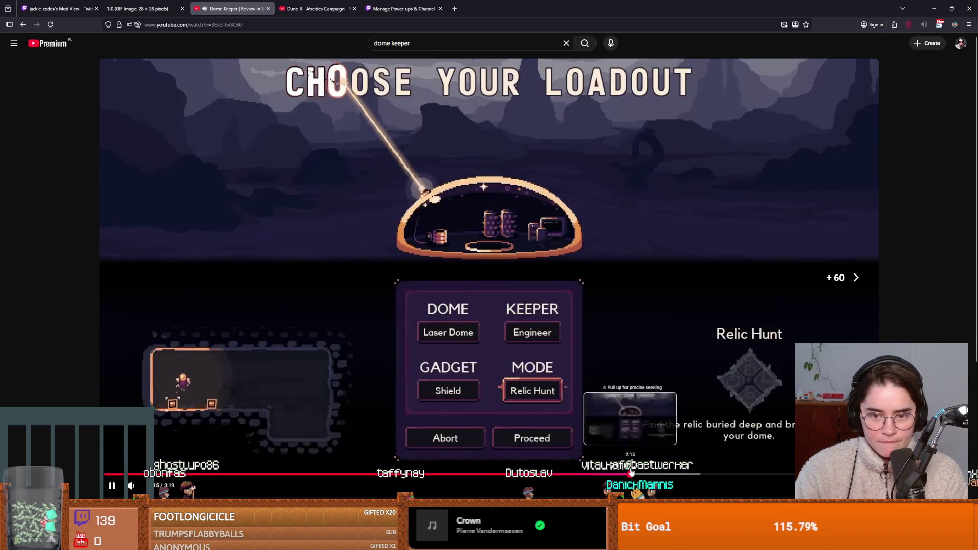
{"action": "key", "text": "Right"}
{"action": "key", "text": "Right"}
{"action": "key", "text": "Right"}
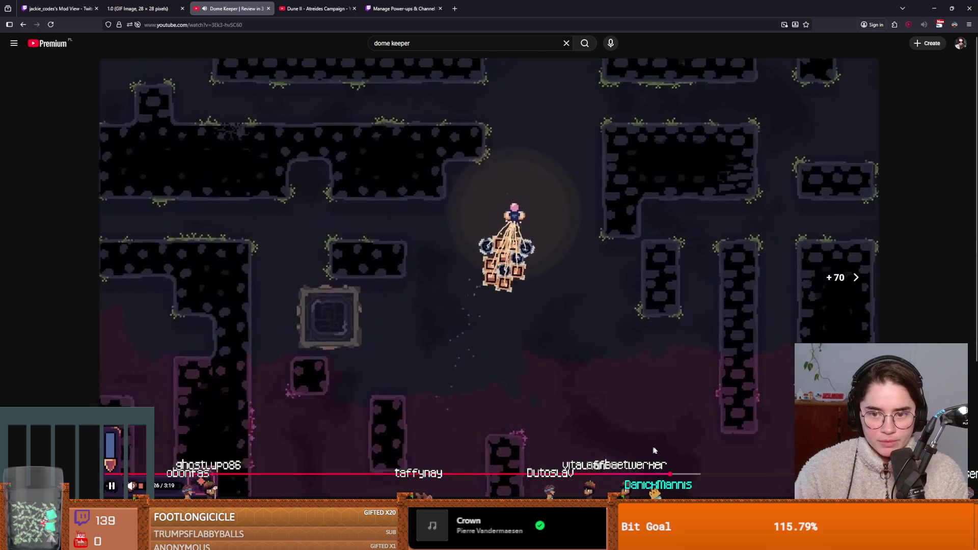
{"action": "key", "text": "Right"}
{"action": "key", "text": "Down"}
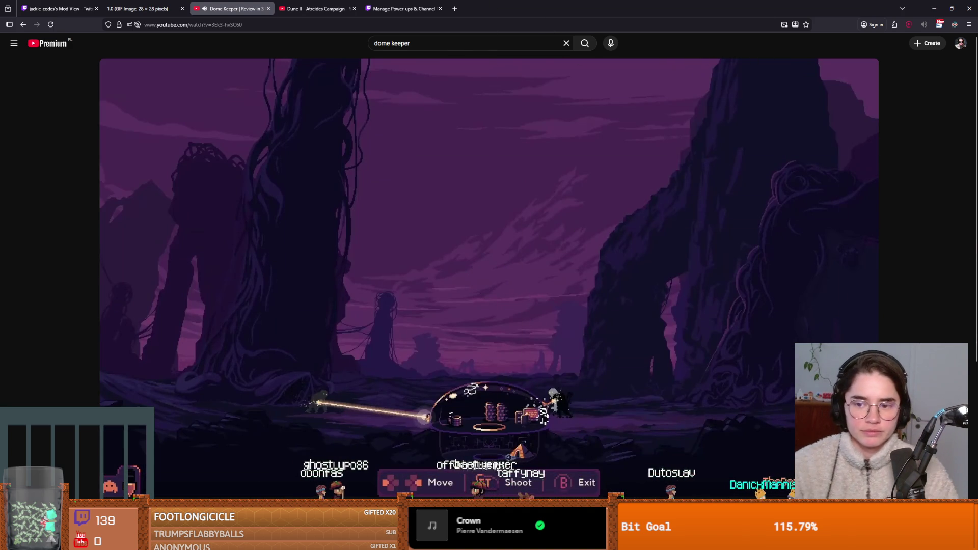
{"action": "key", "text": "alt+Tab"}
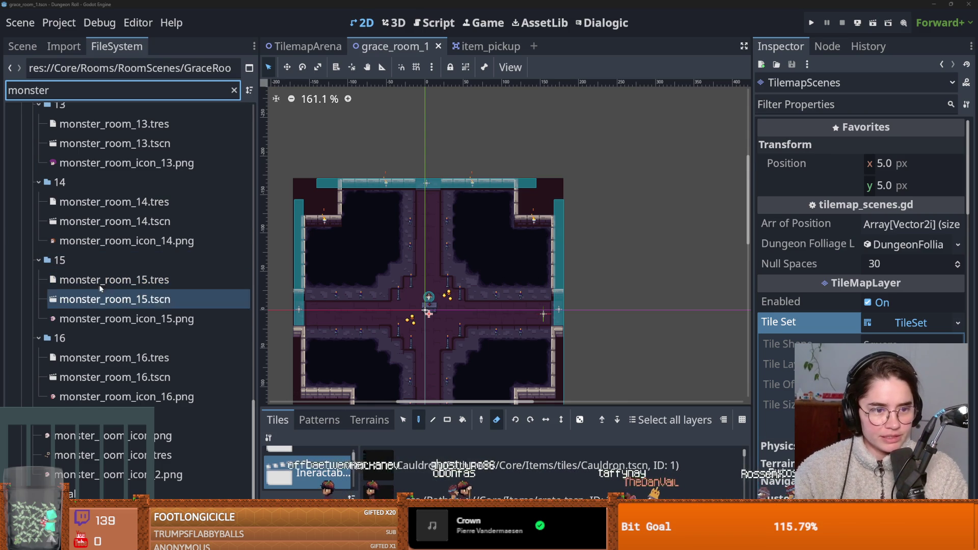
Open monster_room_7, erase and edit tiles in its TilemapScenes layer, save and close it.
{"action": "scroll", "coordinate": [108, 227], "scroll_direction": "up", "scroll_amount": 15}
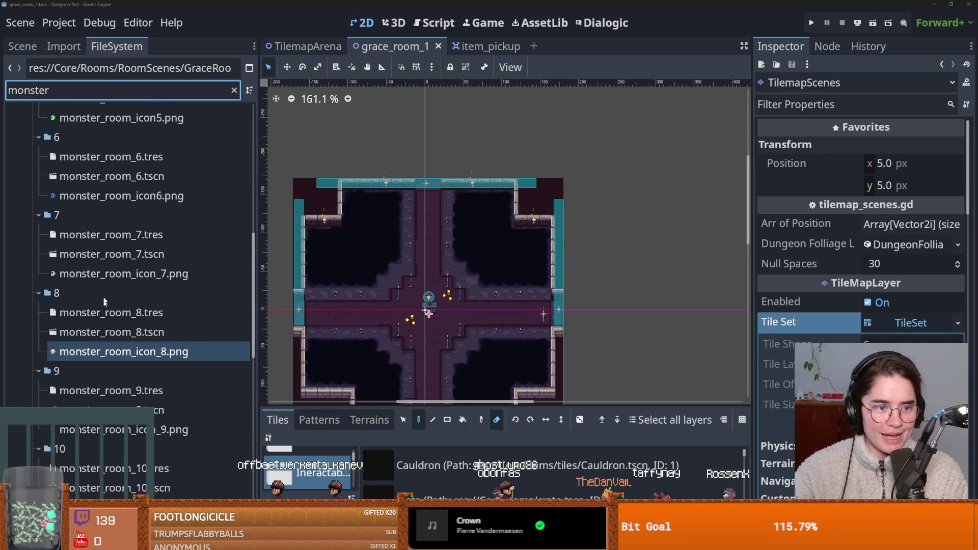
{"action": "left_click_drag", "start_coordinate": [486, 305], "coordinate": [414, 317]}
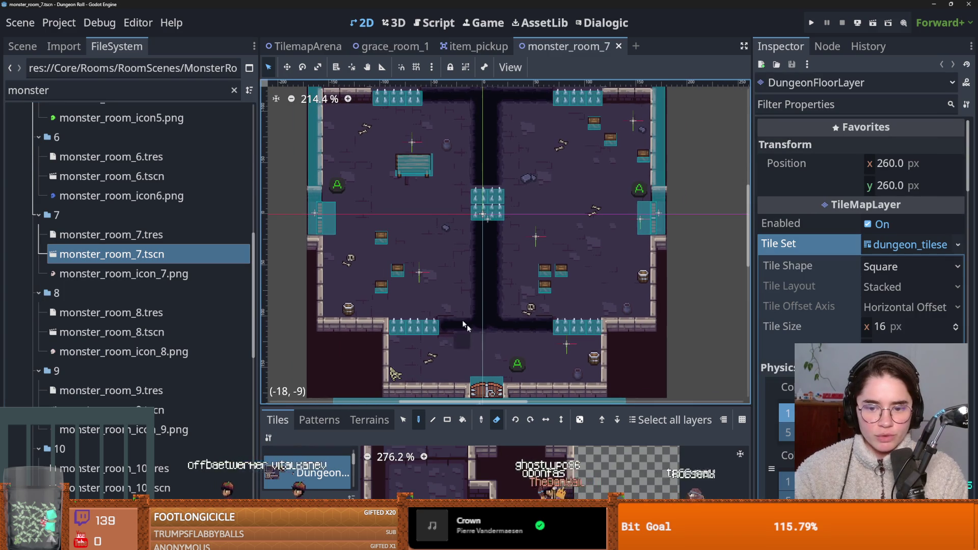
{"action": "left_click", "coordinate": [23, 46]}
{"action": "left_click", "coordinate": [326, 212]}
{"action": "key", "text": "ctrl+s"}
{"action": "left_click", "coordinate": [126, 108]}
{"action": "left_click", "coordinate": [315, 225]}
{"action": "scroll", "coordinate": [456, 320], "scroll_direction": "down", "scroll_amount": 2}
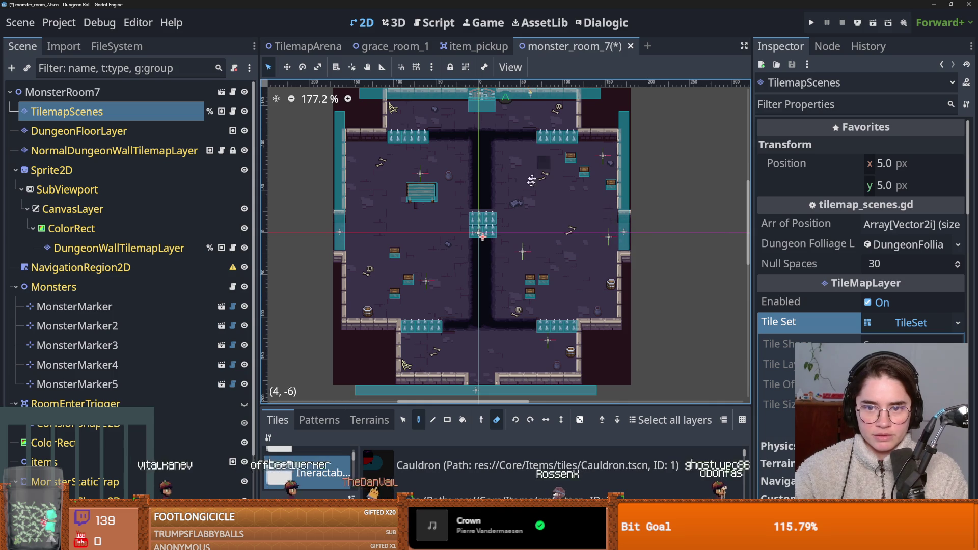
{"action": "scroll", "coordinate": [472, 137], "scroll_direction": "up", "scroll_amount": 2}
{"action": "key", "text": "ctrl+s"}
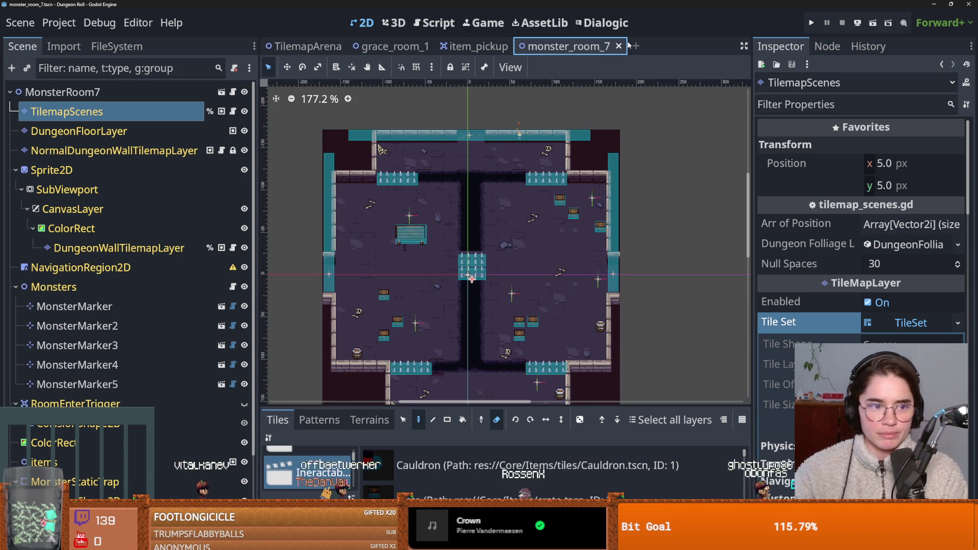
{"action": "left_click", "coordinate": [619, 46]}
Open monster_room_8, select its TilemapScenes layer and save, then open monster_room_9.
{"action": "left_click", "coordinate": [117, 46]}
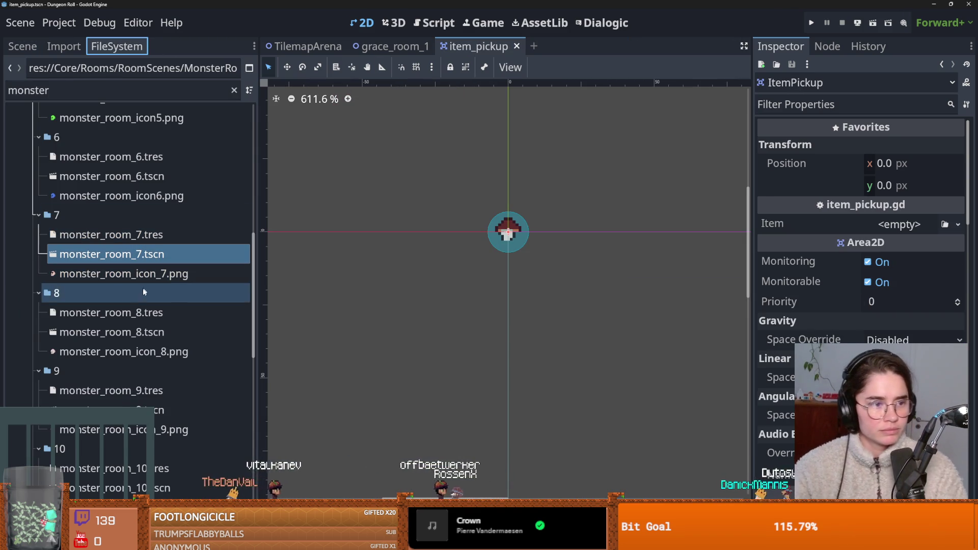
{"action": "double_click", "coordinate": [136, 331]}
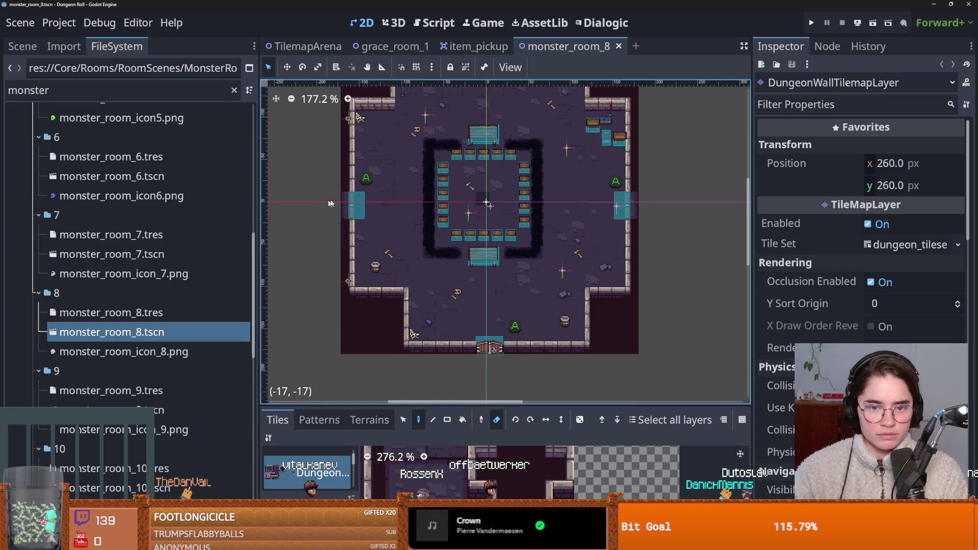
{"action": "left_click", "coordinate": [352, 208]}
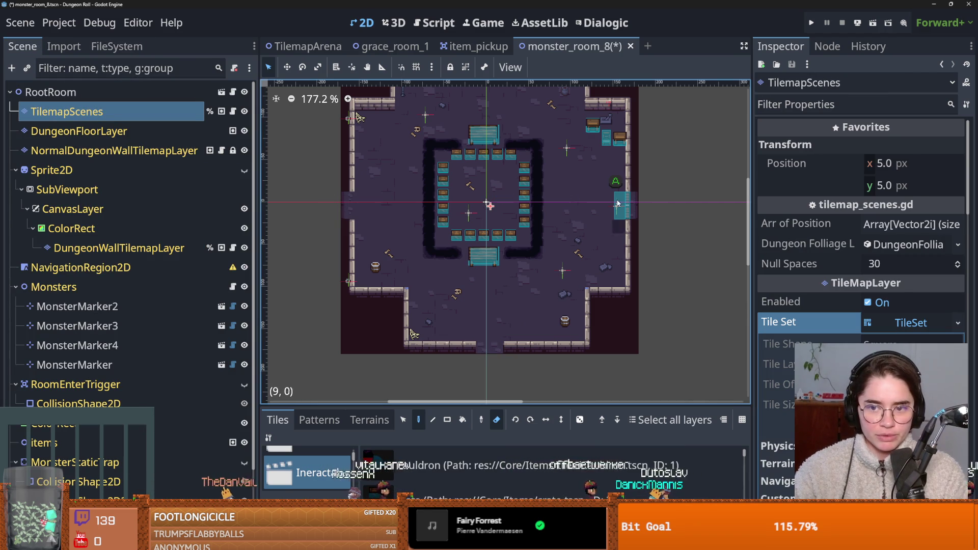
{"action": "scroll", "coordinate": [480, 151], "scroll_direction": "up", "scroll_amount": 3}
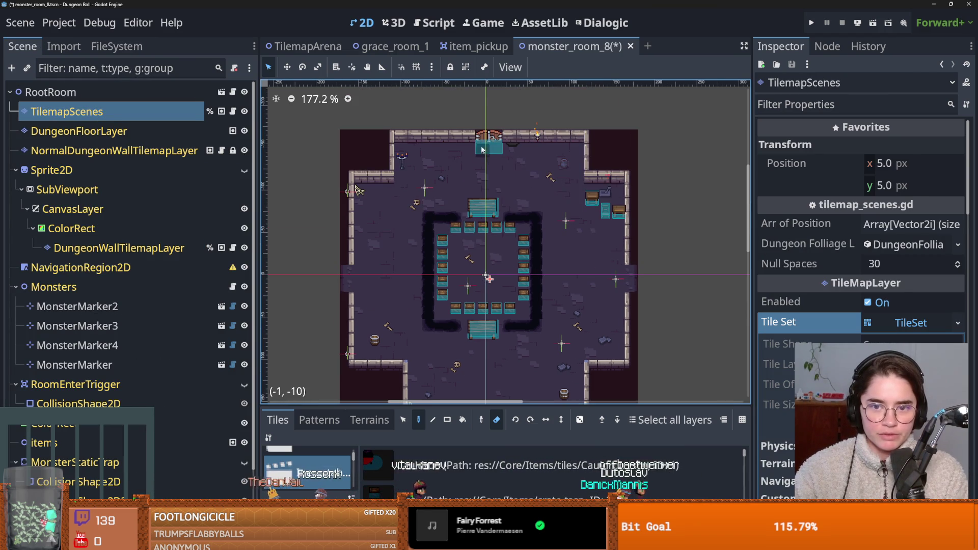
{"action": "key", "text": "ctrl+s"}
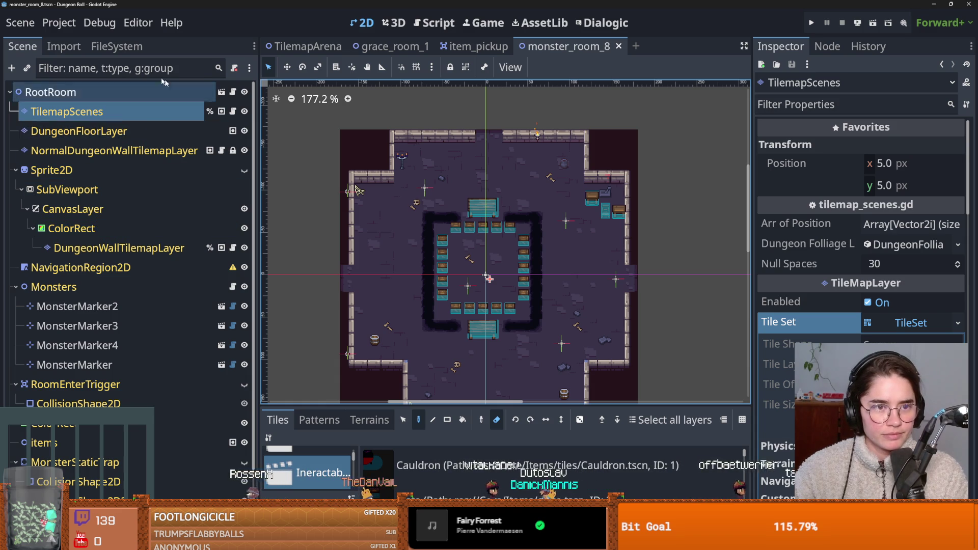
{"action": "left_click", "coordinate": [117, 50]}
{"action": "double_click", "coordinate": [107, 410]}
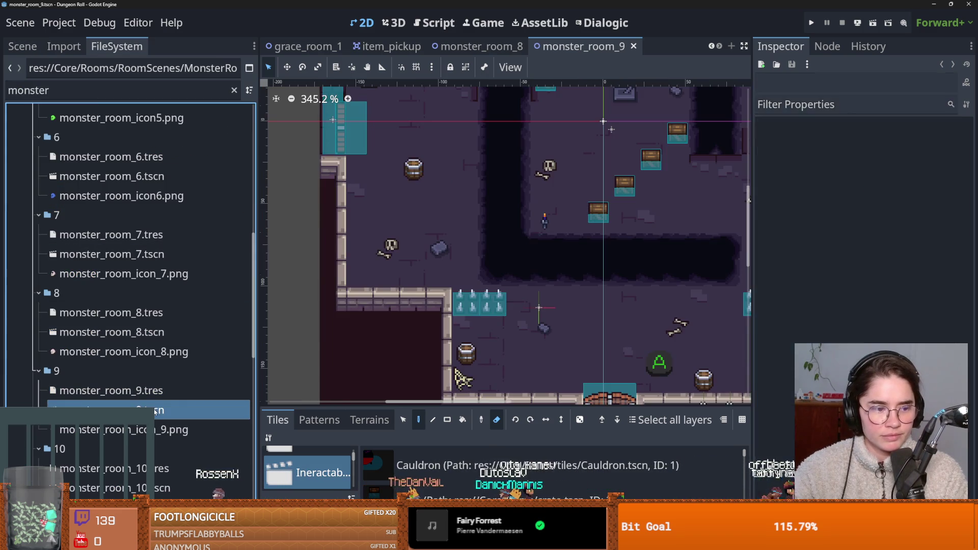
In monster_room_9, erase a floor tile and the bottom-wall door tile on TilemapScenes, then save.
{"action": "scroll", "coordinate": [376, 238], "scroll_direction": "down", "scroll_amount": 1}
{"action": "left_click", "coordinate": [23, 47]}
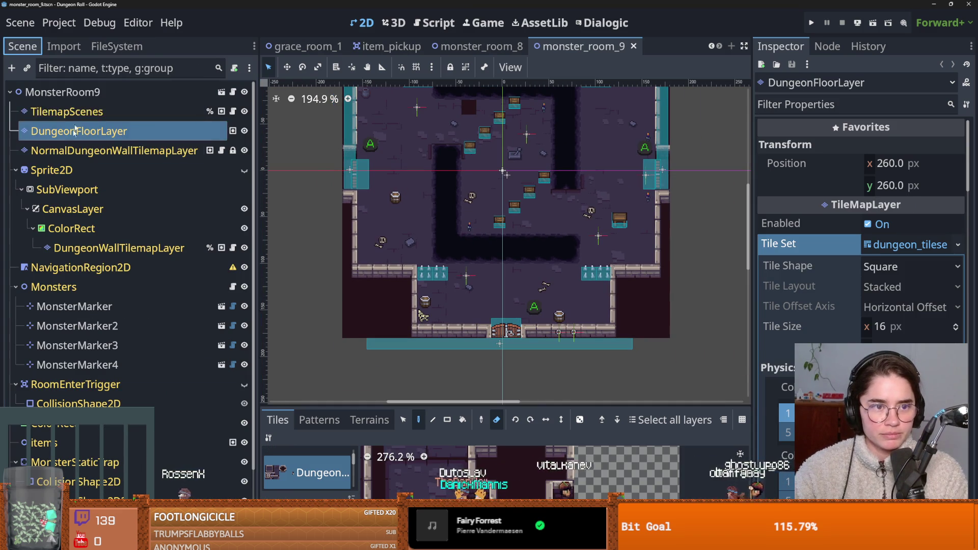
{"action": "left_click", "coordinate": [66, 112]}
{"action": "left_click", "coordinate": [380, 226]}
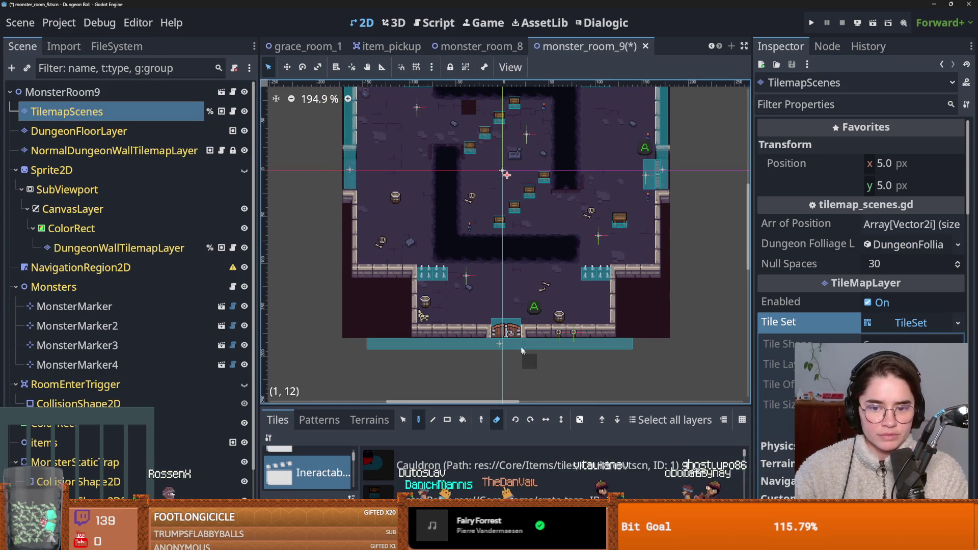
{"action": "left_click", "coordinate": [496, 333]}
{"action": "scroll", "coordinate": [479, 173], "scroll_direction": "up", "scroll_amount": 5}
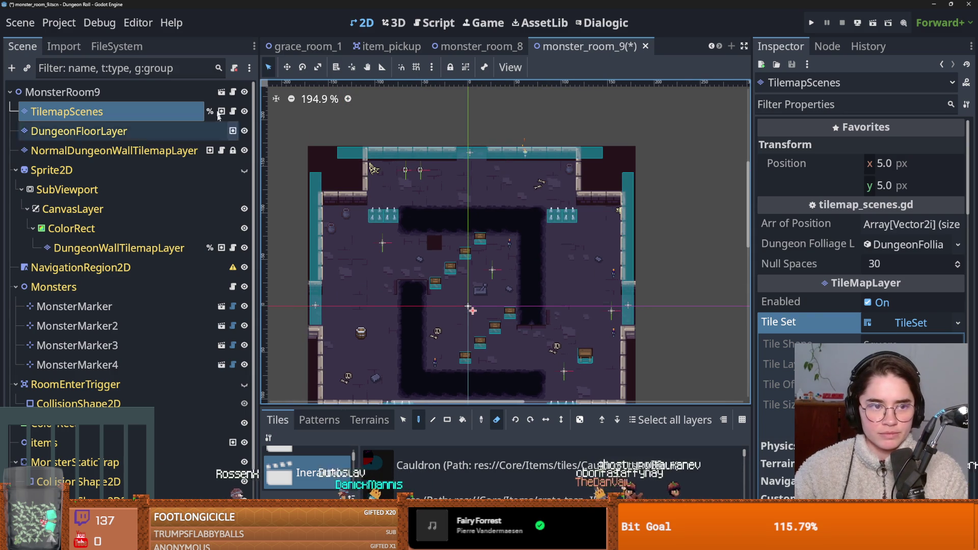
{"action": "key", "text": "ctrl+s"}
Save monster_room_9 again and close the monster_room_9 and monster_room_8 tabs.
{"action": "left_click", "coordinate": [109, 46]}
{"action": "scroll", "coordinate": [163, 398], "scroll_direction": "down", "scroll_amount": 3}
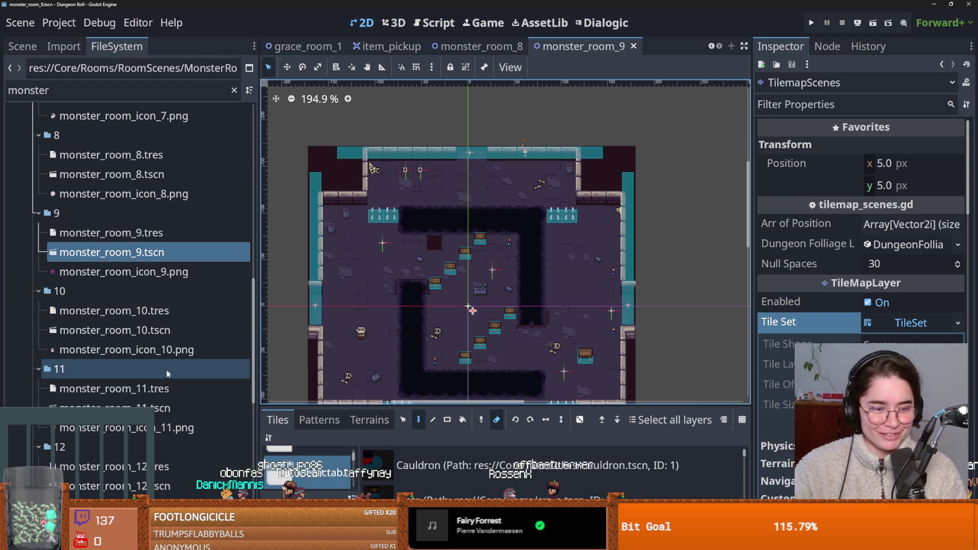
{"action": "left_click", "coordinate": [112, 253]}
{"action": "scroll", "coordinate": [341, 281], "scroll_direction": "down", "scroll_amount": 3}
{"action": "key", "text": "ctrl+s"}
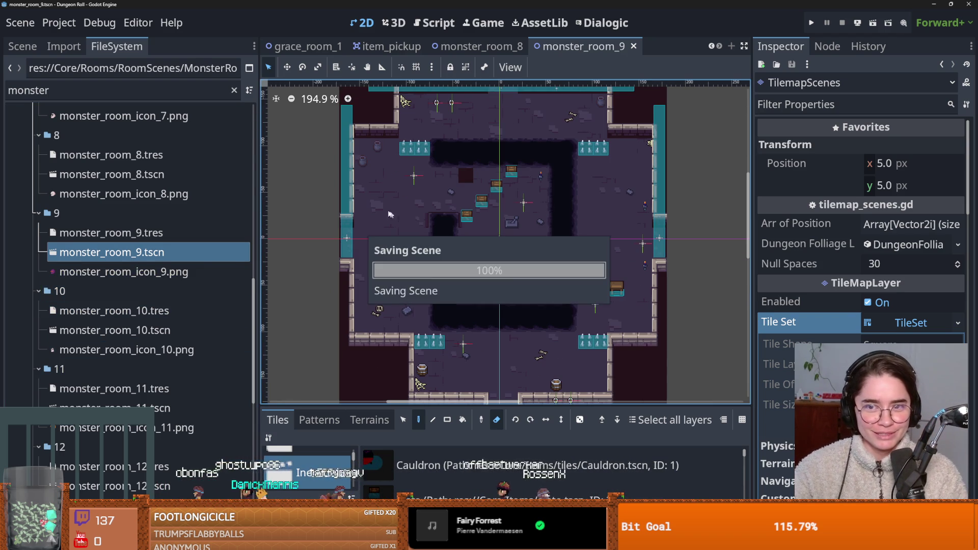
{"action": "left_click", "coordinate": [634, 47]}
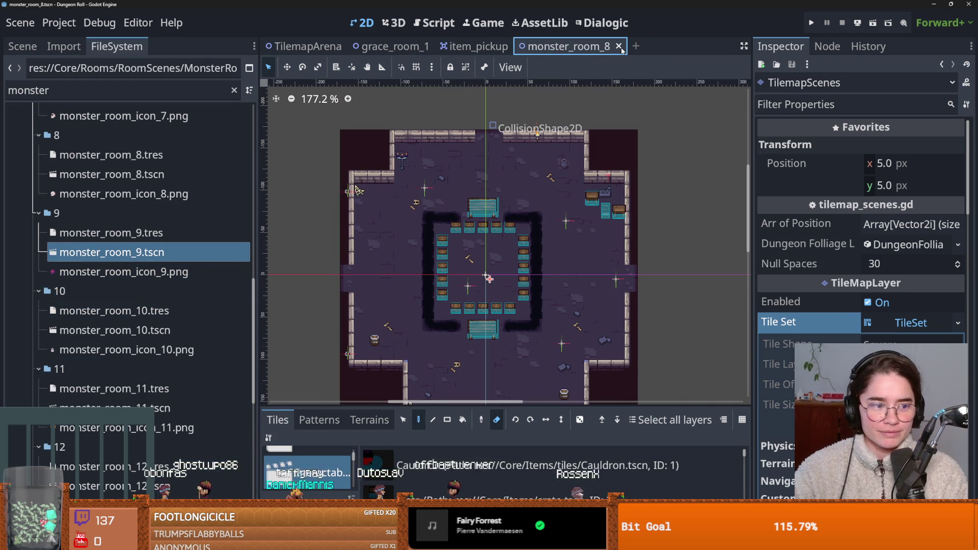
{"action": "left_click", "coordinate": [618, 46]}
Open monster_room_10, reselect its TilemapScenes layer and save, then open monster_room_11.tscn.
{"action": "left_click", "coordinate": [125, 331]}
{"action": "double_click", "coordinate": [124, 332]}
{"action": "scroll", "coordinate": [652, 402], "scroll_direction": "up", "scroll_amount": 2}
{"action": "left_click", "coordinate": [23, 46]}
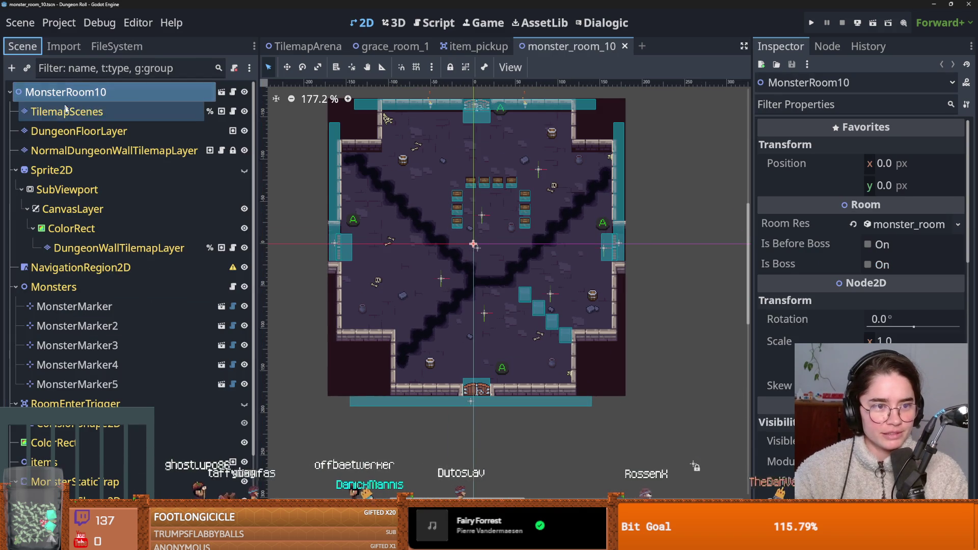
{"action": "left_click", "coordinate": [66, 111]}
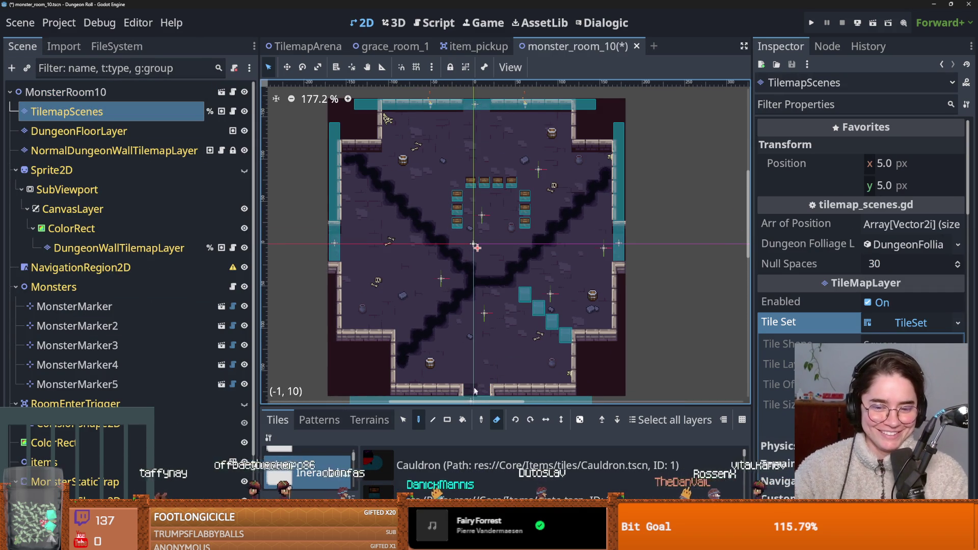
{"action": "key", "text": "ctrl+s"}
{"action": "scroll", "coordinate": [412, 352], "scroll_direction": "down", "scroll_amount": 3}
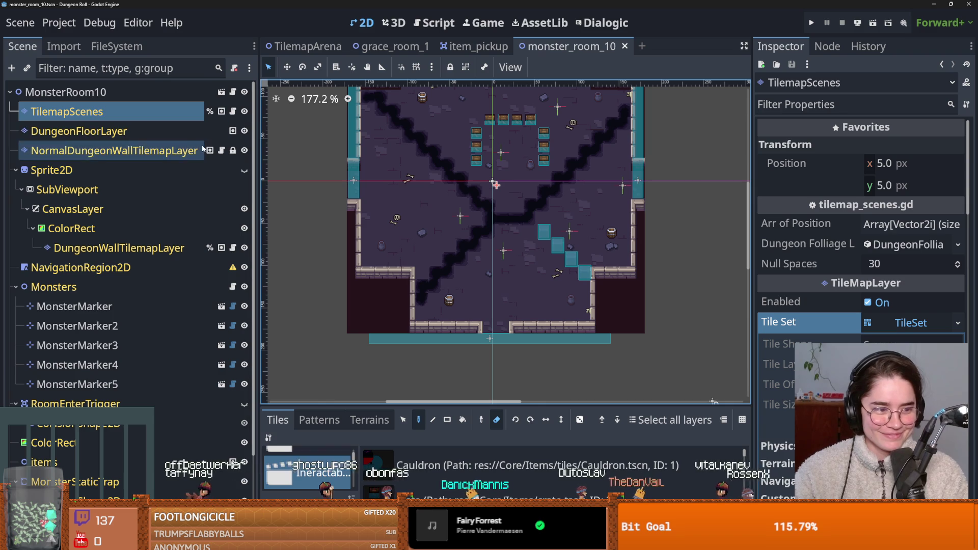
{"action": "left_click", "coordinate": [117, 45]}
{"action": "double_click", "coordinate": [117, 408]}
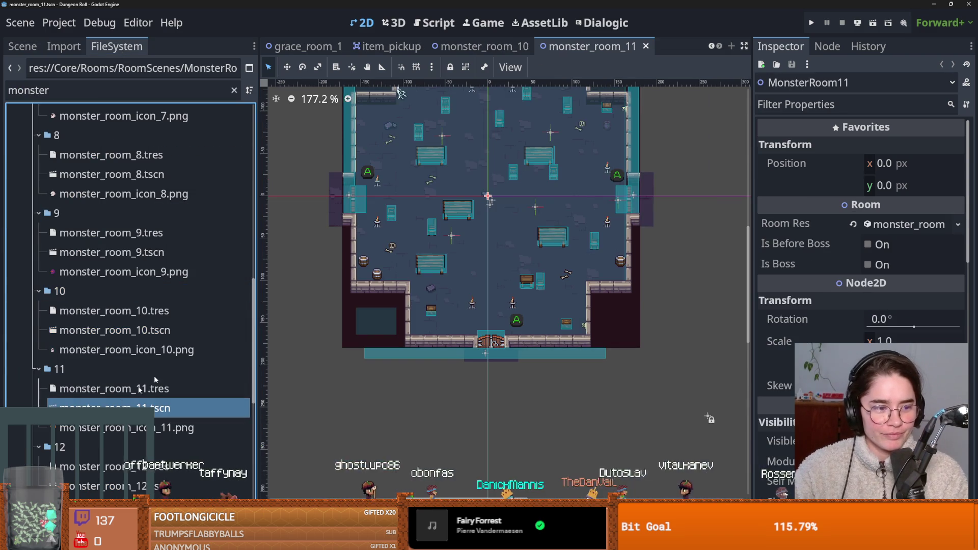
Select monster_room_11's TilemapScenes layer and save the scene twice.
{"action": "scroll", "coordinate": [511, 194], "scroll_direction": "up", "scroll_amount": 2}
{"action": "left_click", "coordinate": [22, 45]}
{"action": "left_click", "coordinate": [76, 111]}
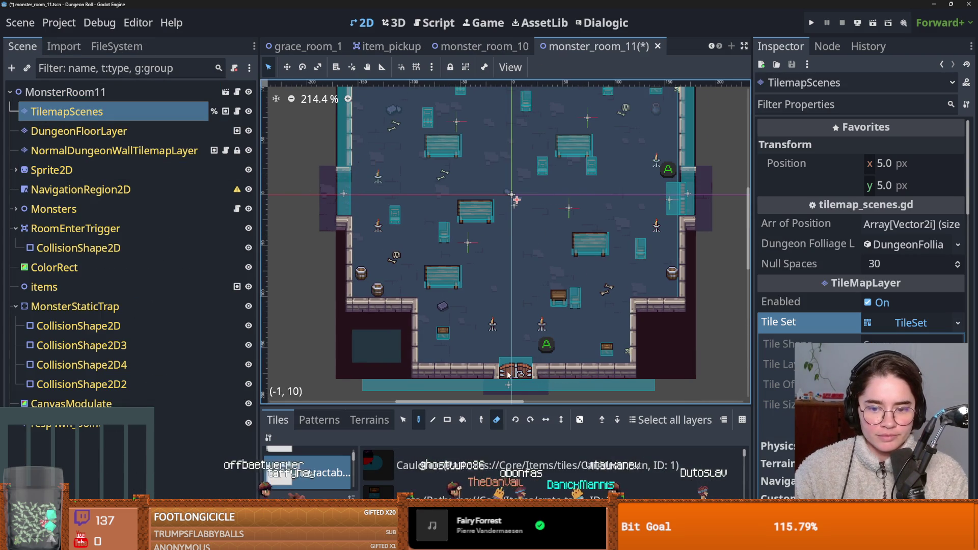
{"action": "scroll", "coordinate": [515, 198], "scroll_direction": "down", "scroll_amount": 3}
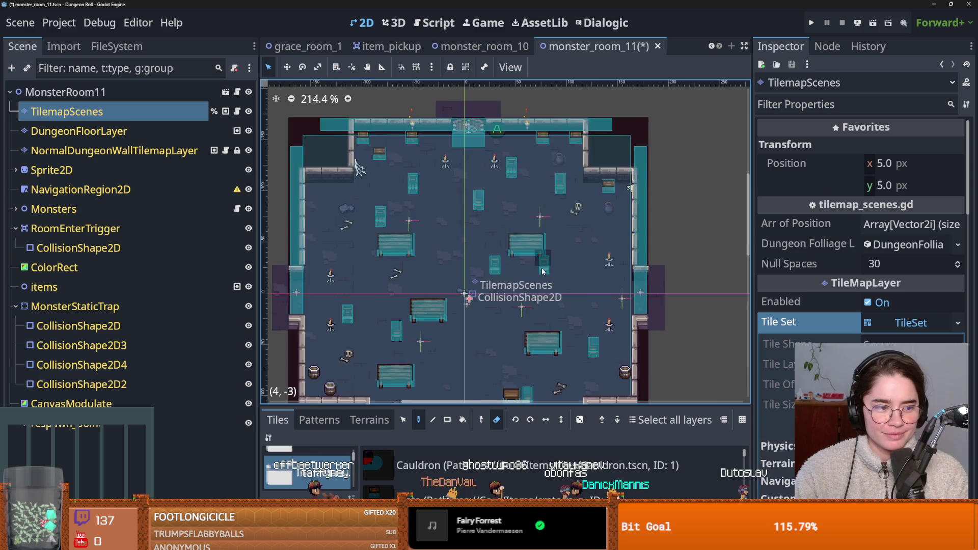
{"action": "key", "text": "ctrl+s"}
{"action": "scroll", "coordinate": [476, 220], "scroll_direction": "up", "scroll_amount": 2}
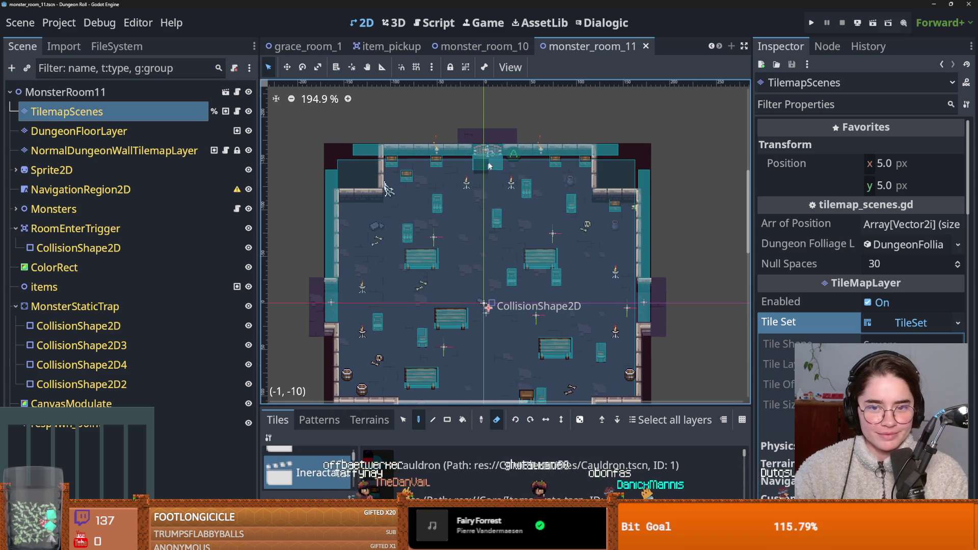
{"action": "scroll", "coordinate": [487, 161], "scroll_direction": "down", "scroll_amount": 2}
{"action": "key", "text": "ctrl+s"}
Open monster_room_12, select its TilemapScenes layer, save, and close its tab.
{"action": "left_click", "coordinate": [116, 45]}
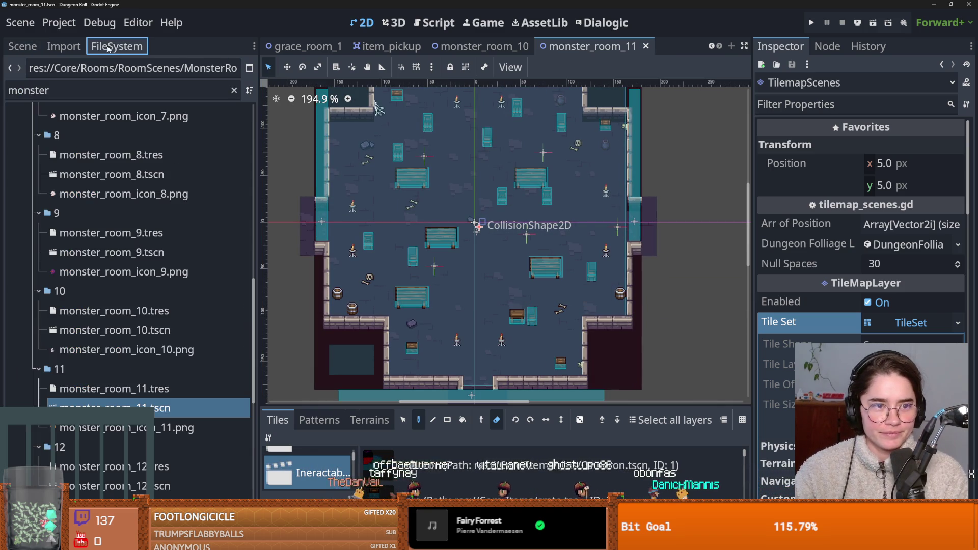
{"action": "double_click", "coordinate": [112, 486]}
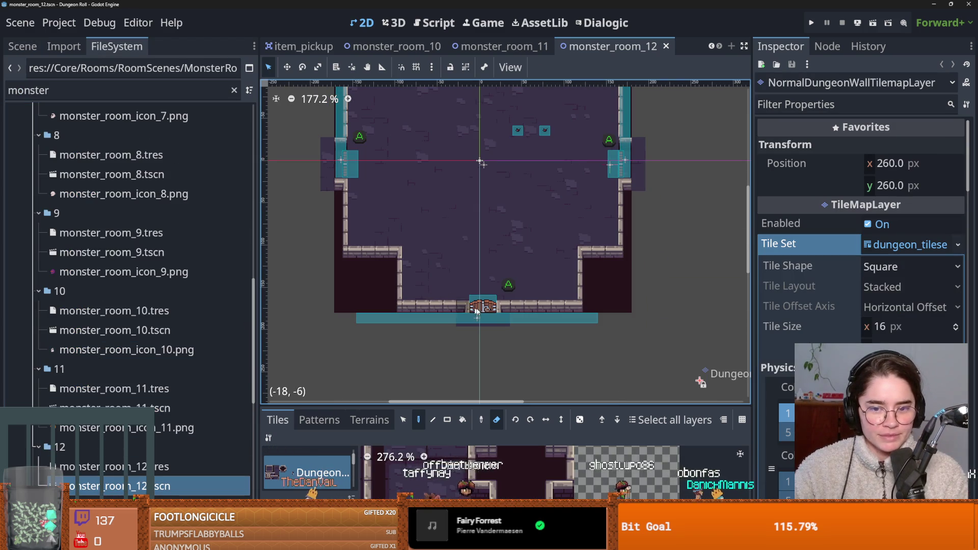
{"action": "left_click", "coordinate": [482, 305]}
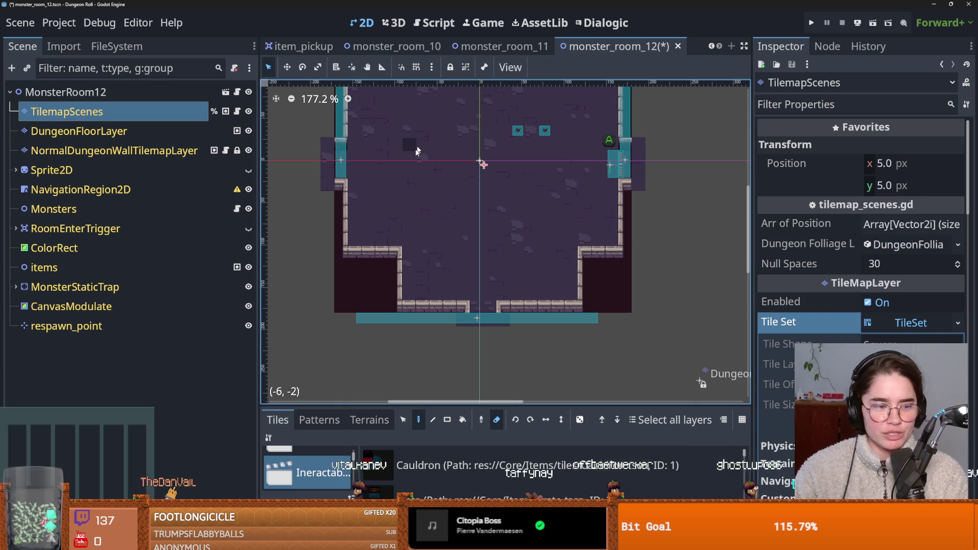
{"action": "scroll", "coordinate": [422, 140], "scroll_direction": "up", "scroll_amount": 4}
{"action": "scroll", "coordinate": [422, 140], "scroll_direction": "right", "scroll_amount": 2}
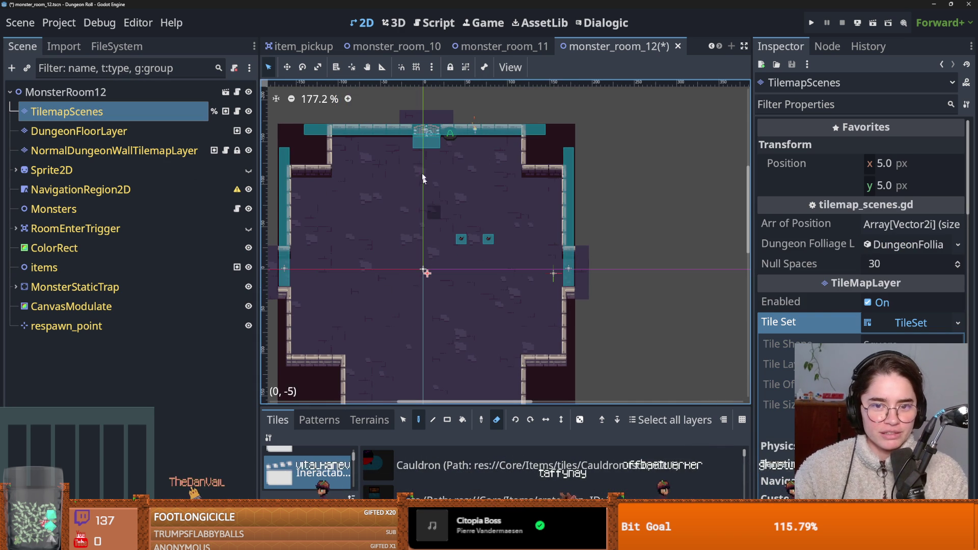
{"action": "scroll", "coordinate": [423, 192], "scroll_direction": "down", "scroll_amount": 2}
{"action": "key", "text": "ctrl+s"}
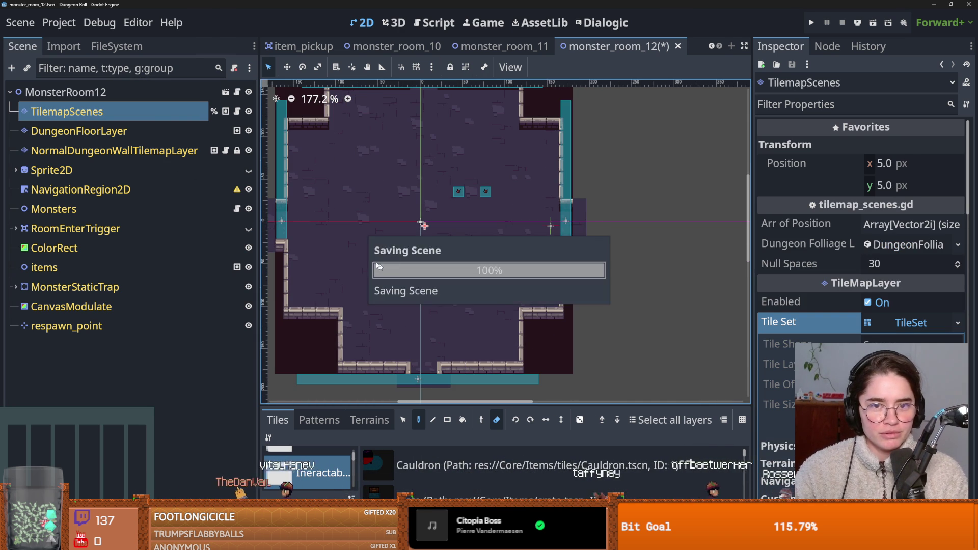
{"action": "left_click", "coordinate": [117, 47]}
{"action": "scroll", "coordinate": [118, 317], "scroll_direction": "up", "scroll_amount": 10}
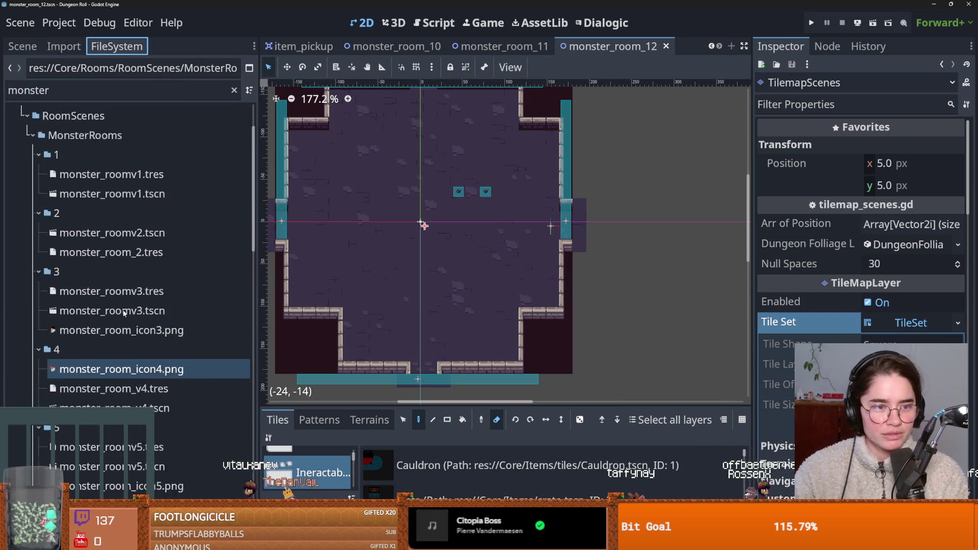
{"action": "left_click", "coordinate": [665, 45]}
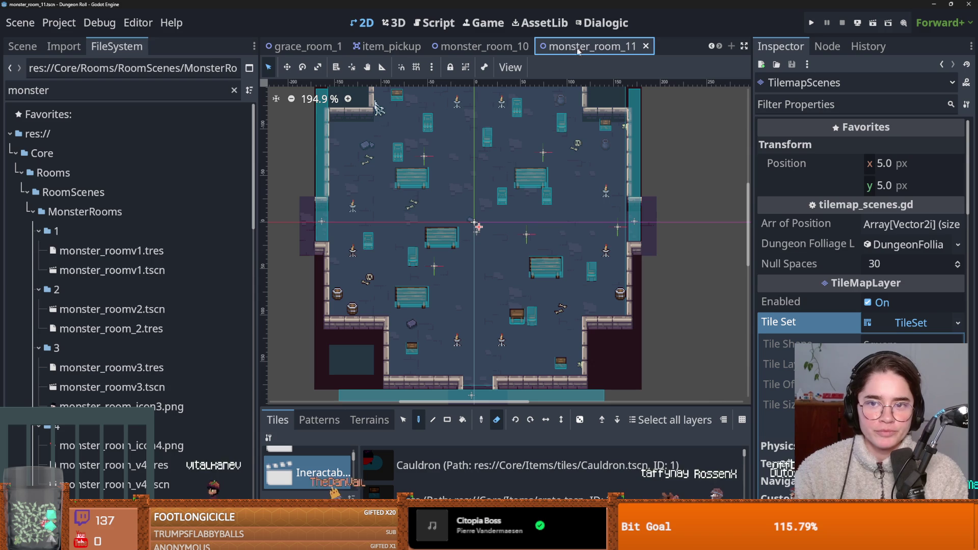
Close the monster_room_11 and monster_room_10 tabs and save the open scene.
{"action": "left_click", "coordinate": [646, 47]}
{"action": "left_click", "coordinate": [631, 47]}
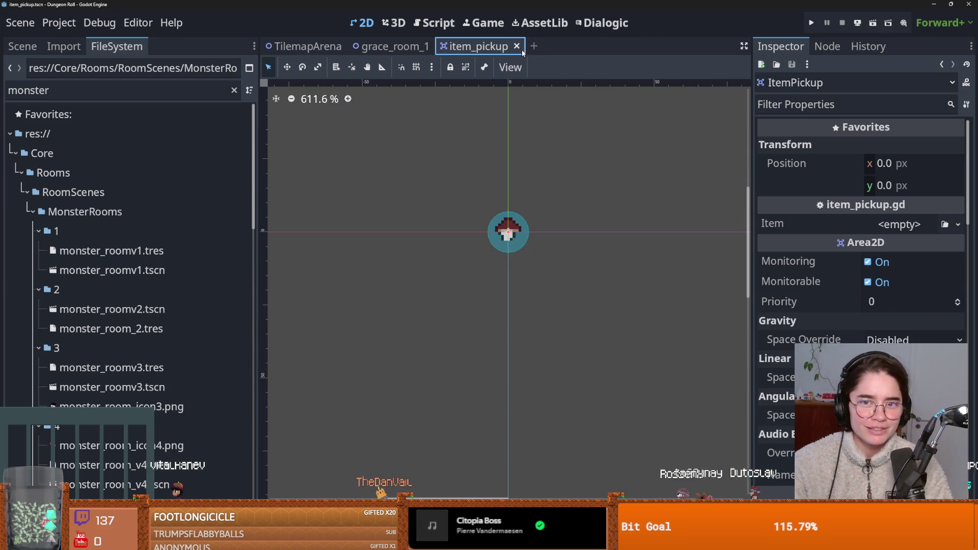
{"action": "key", "text": "ctrl+s"}
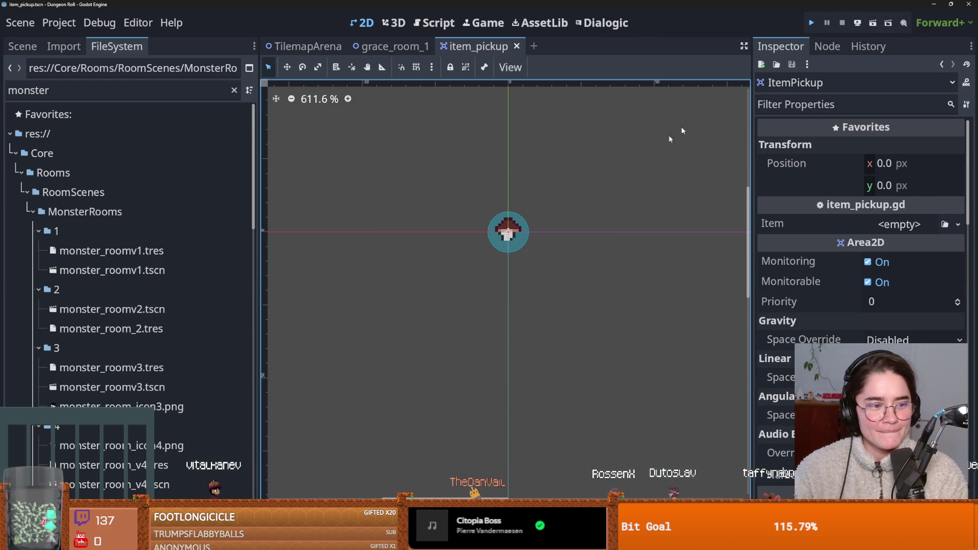
Run the game with F5, start a new game as the Crusader, reroll and enter a room.
{"action": "key", "text": "F5"}
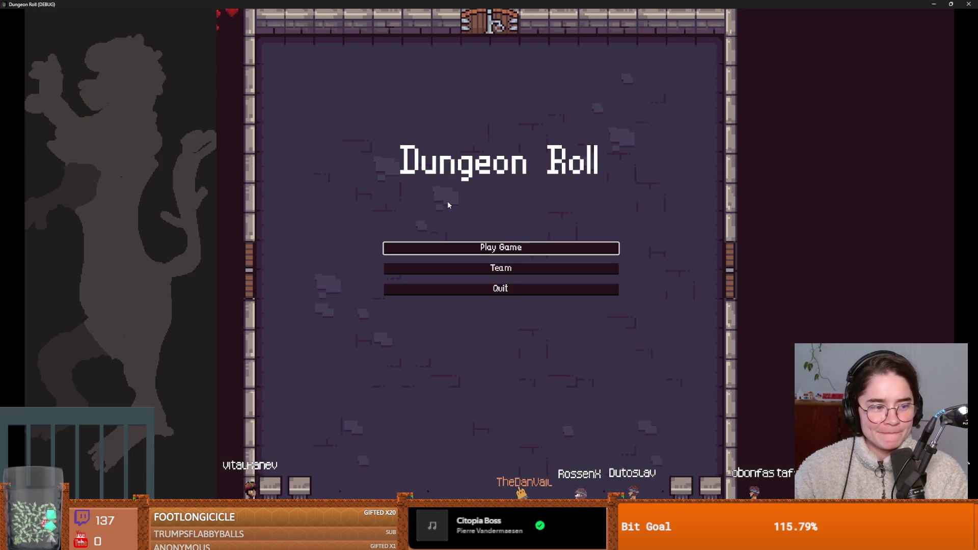
{"action": "key", "text": "Return"}
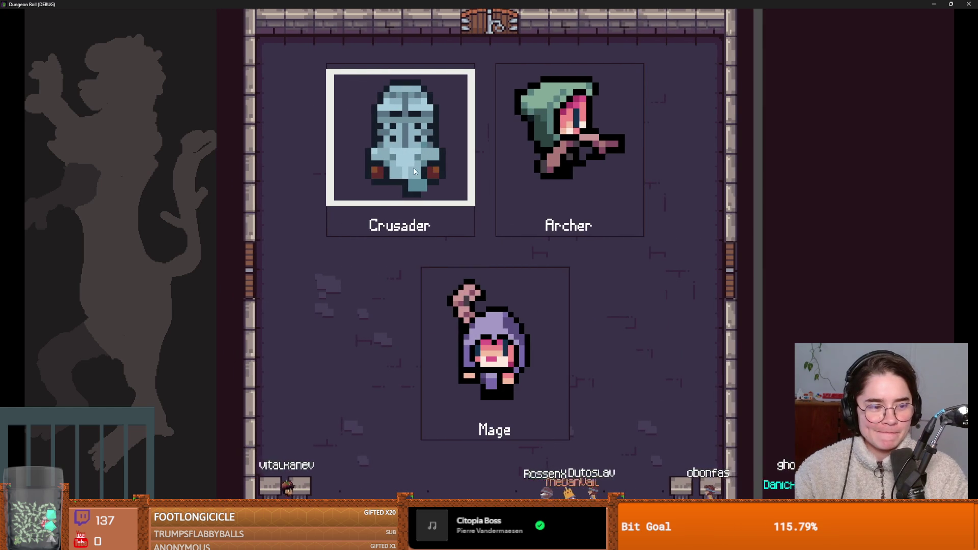
{"action": "left_click", "coordinate": [461, 215]}
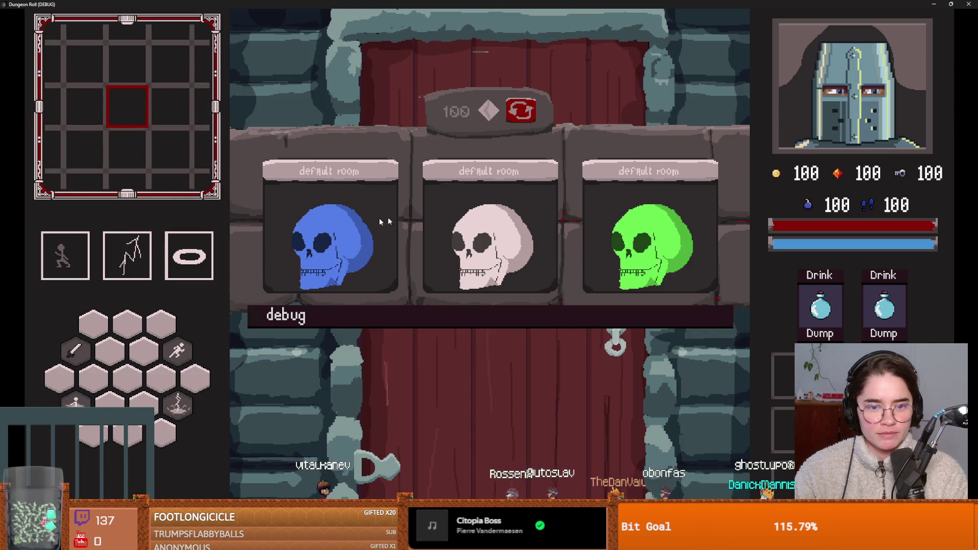
{"action": "left_click", "coordinate": [530, 111]}
{"action": "left_click", "coordinate": [383, 206]}
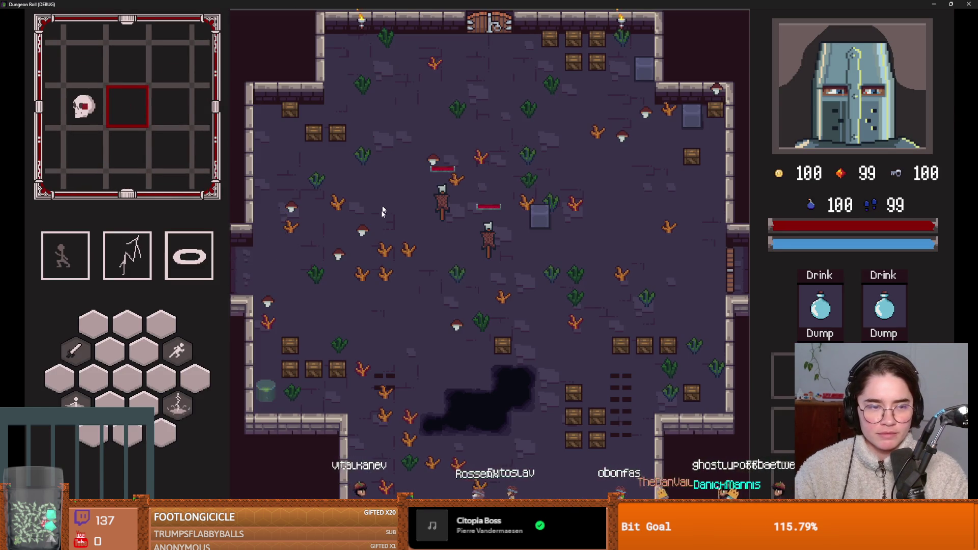
Walk the Crusader into the hall, around the chest to the west door, unlock it and pick the next room.
{"action": "key", "text": "Right"}
{"action": "key", "text": "Up"}
{"action": "key", "text": "Left"}
{"action": "key", "text": "Left"}
{"action": "key", "text": "Down"}
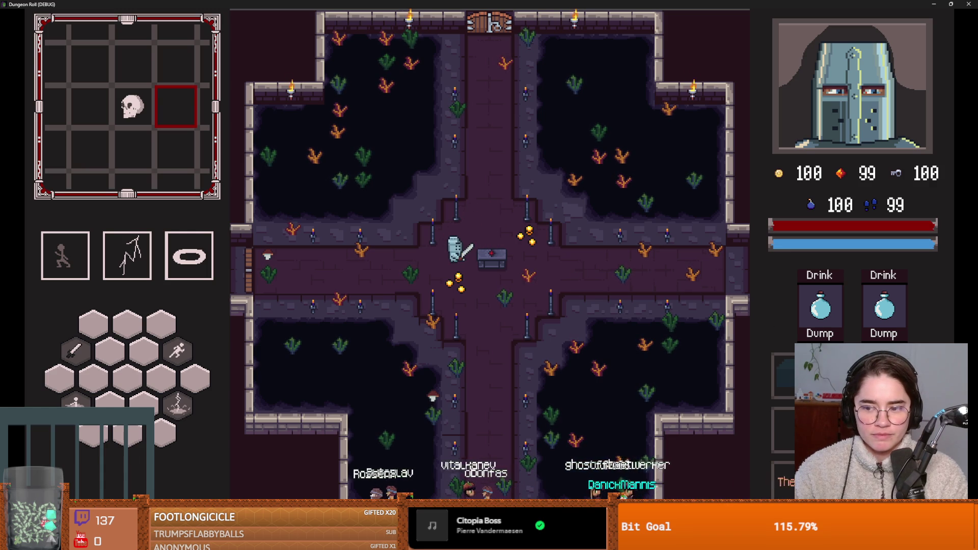
{"action": "key", "text": "Left"}
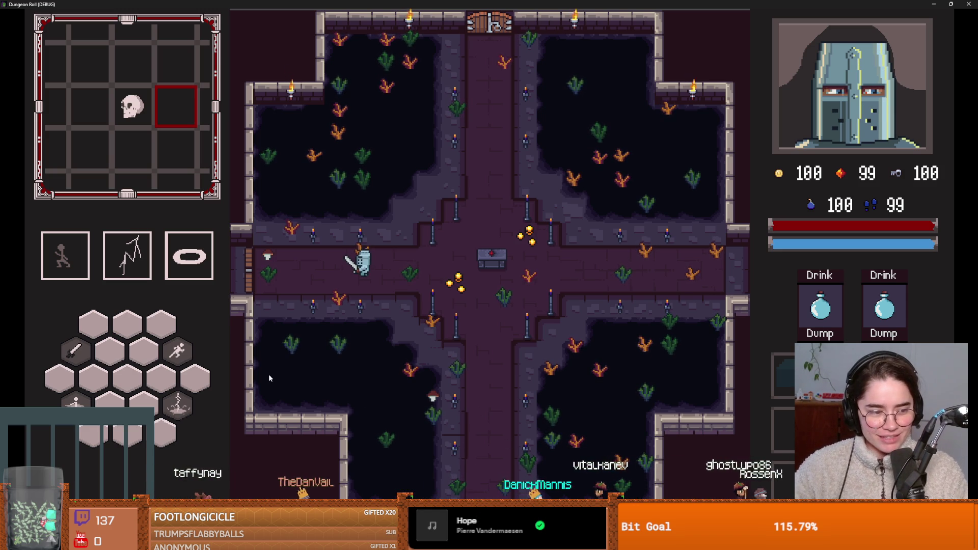
{"action": "key", "text": "a"}
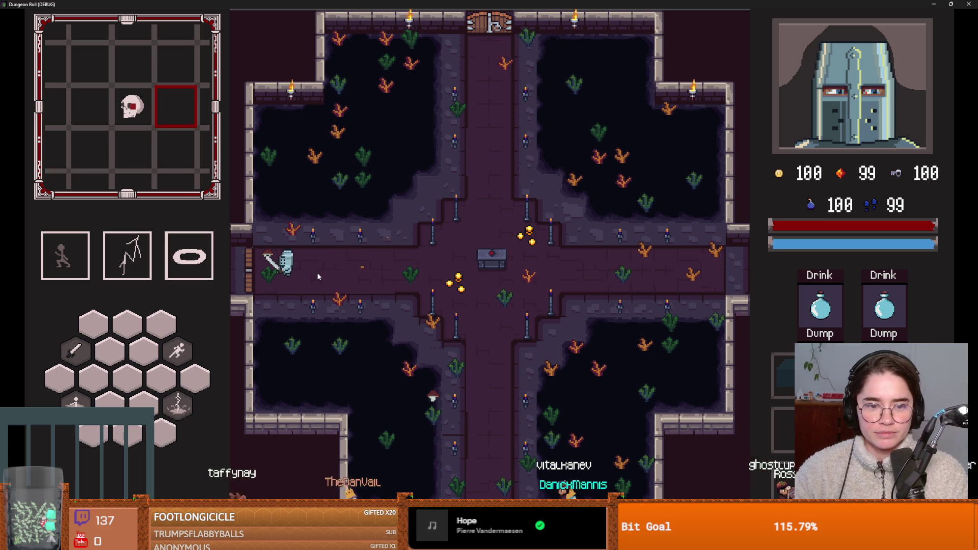
{"action": "key", "text": "e"}
{"action": "left_click", "coordinate": [448, 301]}
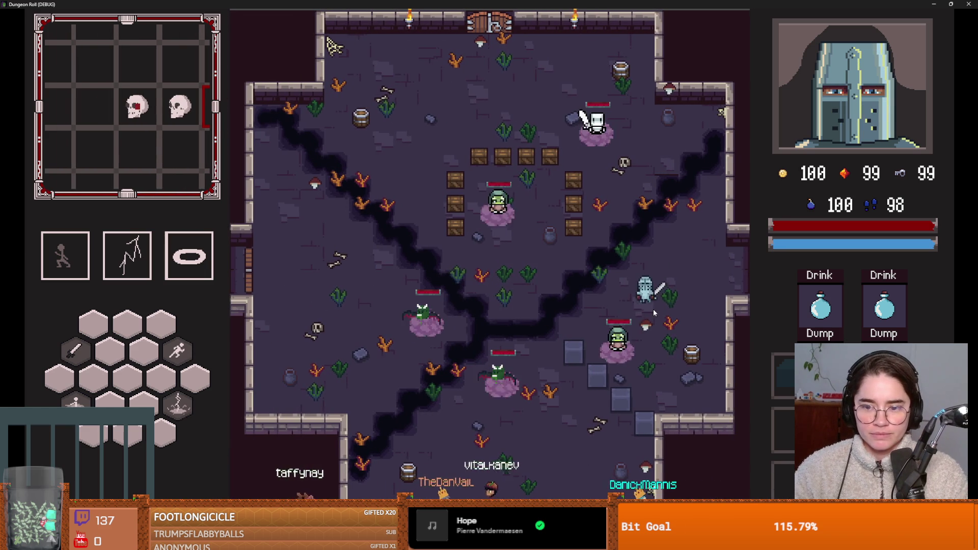
Slash the nearby goblin, dash around, and attack the bat.
{"action": "left_click", "coordinate": [606, 347]}
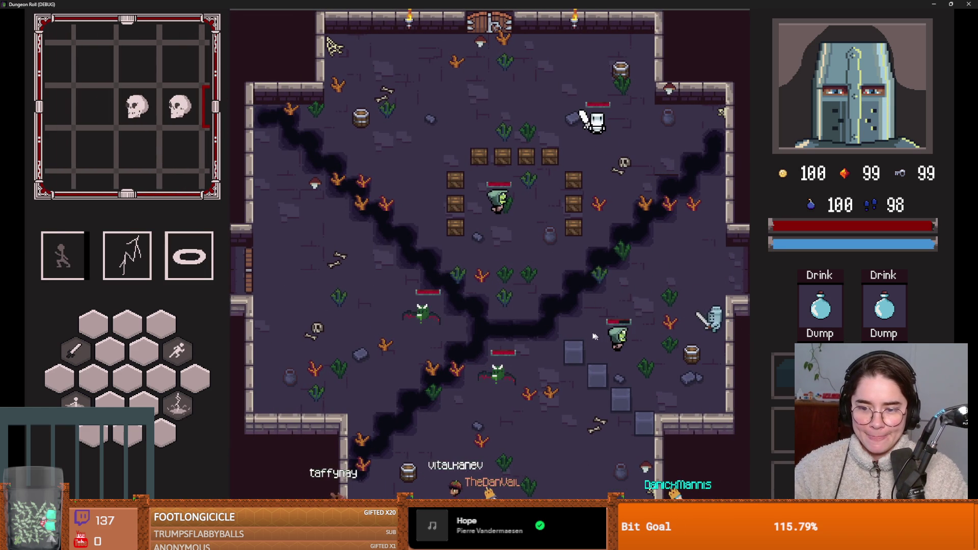
{"action": "key", "text": "a"}
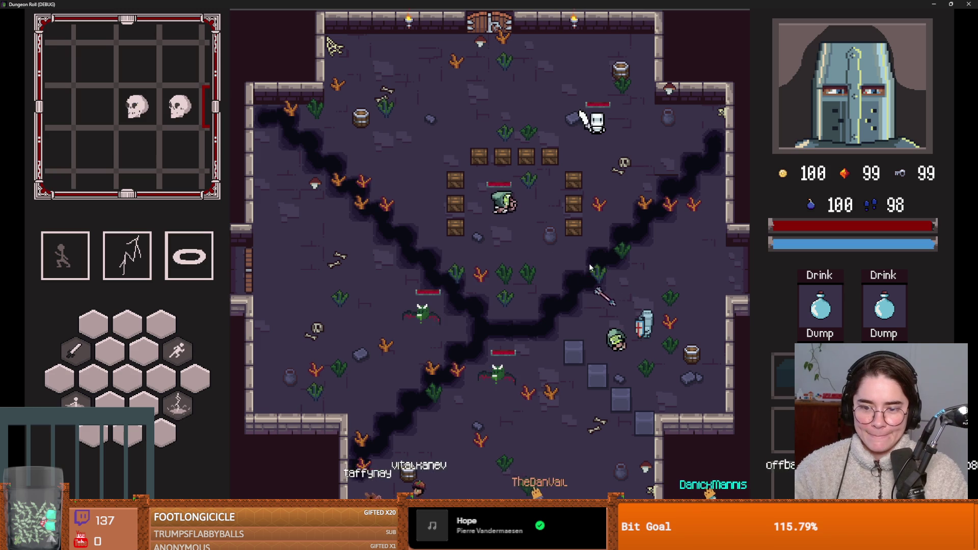
{"action": "key", "text": "space"}
{"action": "key", "text": "a"}
{"action": "key", "text": "space"}
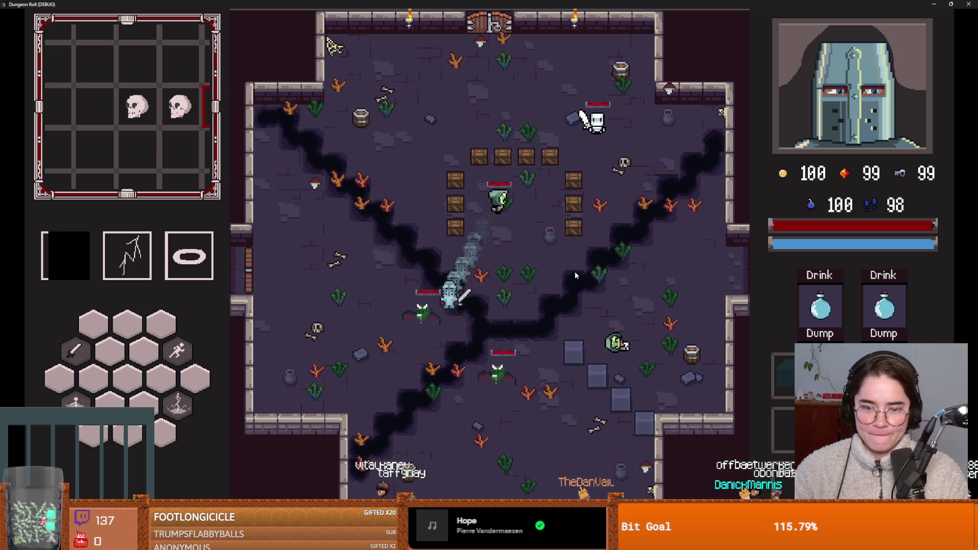
{"action": "key", "text": "d"}
{"action": "key", "text": "a"}
{"action": "key", "text": "d"}
{"action": "key", "text": "s"}
{"action": "left_click", "coordinate": [443, 327]}
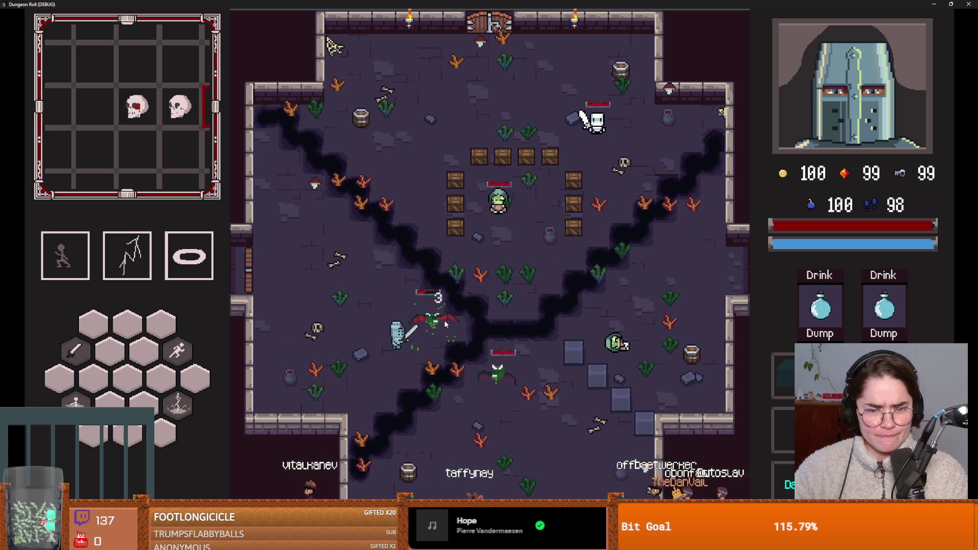
Dash past the bat and attack it, then dash up and cast lightning at the goblin.
{"action": "key", "text": "s"}
{"action": "key", "text": "d"}
{"action": "key", "text": "space"}
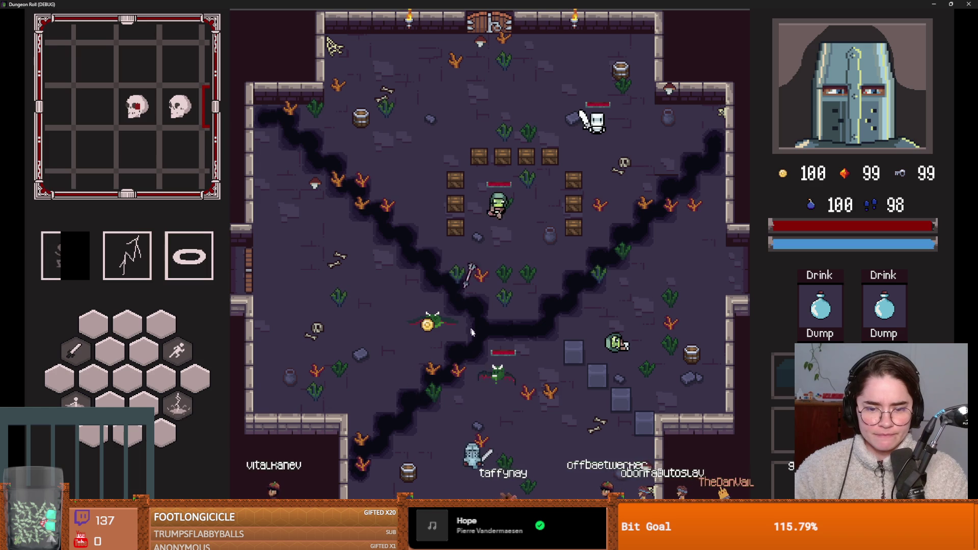
{"action": "left_click", "coordinate": [499, 335]}
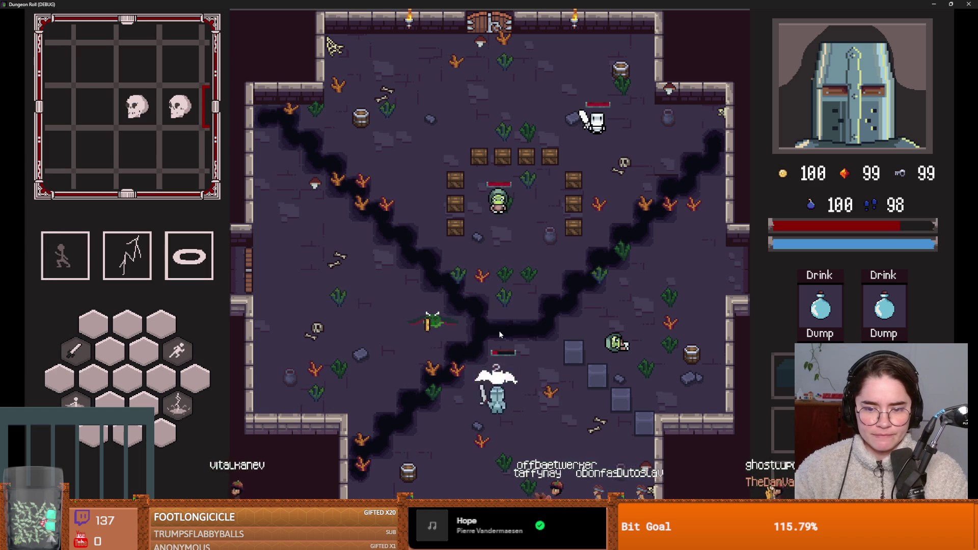
{"action": "key", "text": "w"}
{"action": "key", "text": "space"}
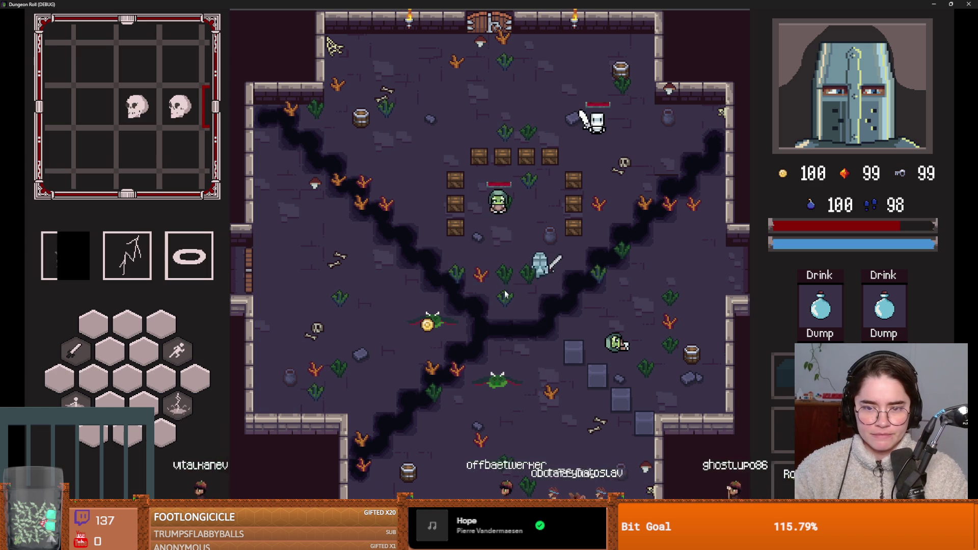
{"action": "right_click", "coordinate": [493, 250]}
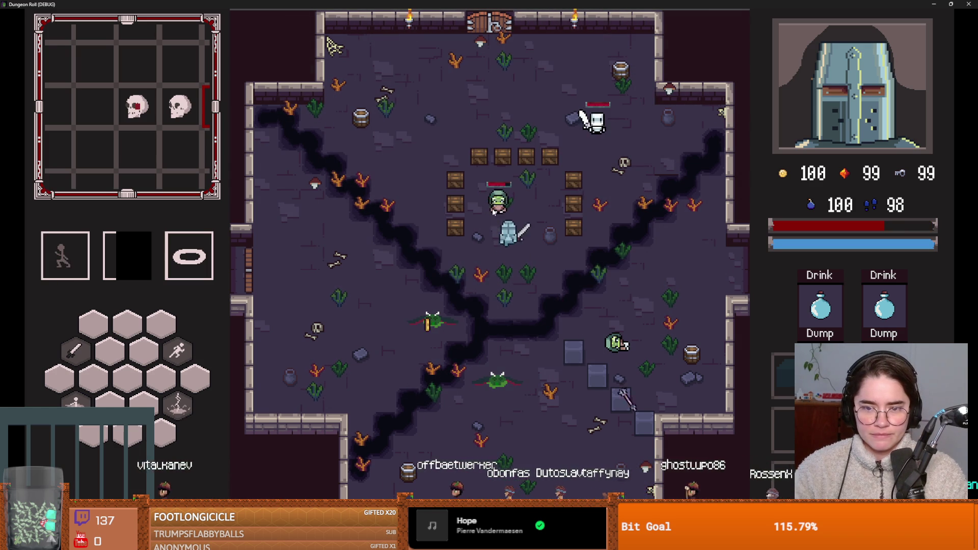
Smash the crates to drop a blue potion and collect it.
{"action": "key", "text": "w"}
{"action": "left_click", "coordinate": [543, 193]}
{"action": "key", "text": "d"}
{"action": "key", "text": "space"}
{"action": "left_click", "coordinate": [569, 217]}
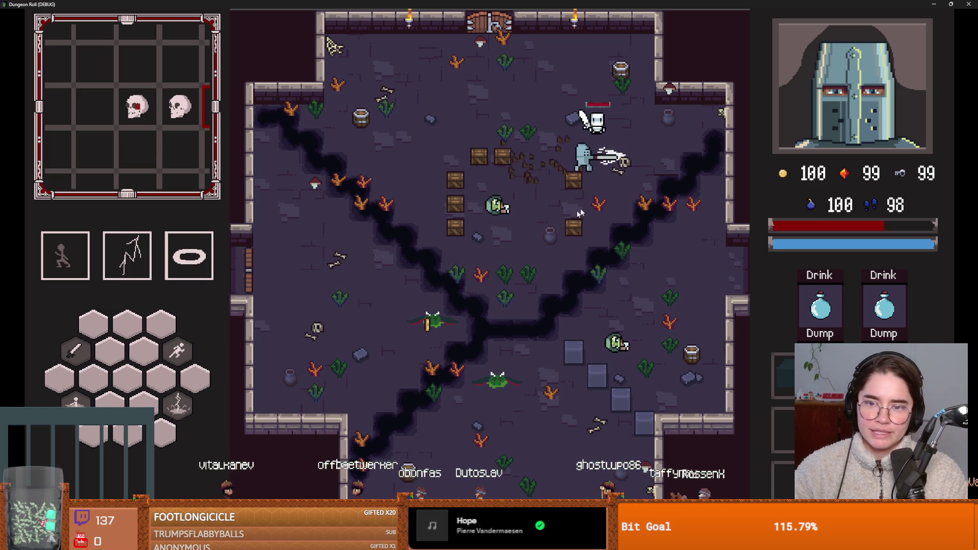
{"action": "key", "text": "a"}
{"action": "key", "text": "s"}
{"action": "left_click", "coordinate": [430, 243]}
{"action": "key", "text": "s"}
{"action": "left_click", "coordinate": [456, 247]}
{"action": "left_click", "coordinate": [463, 245]}
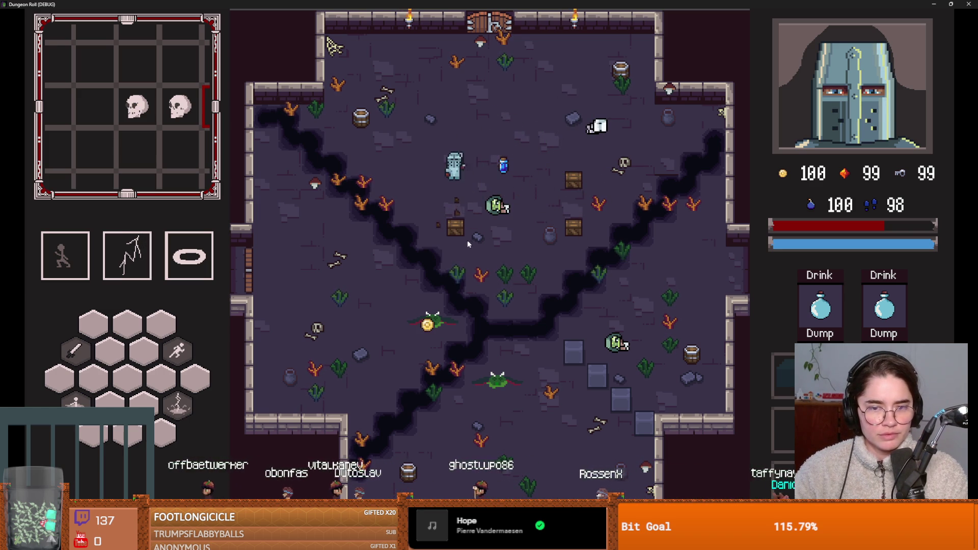
{"action": "left_click", "coordinate": [462, 239]}
{"action": "key", "text": "s"}
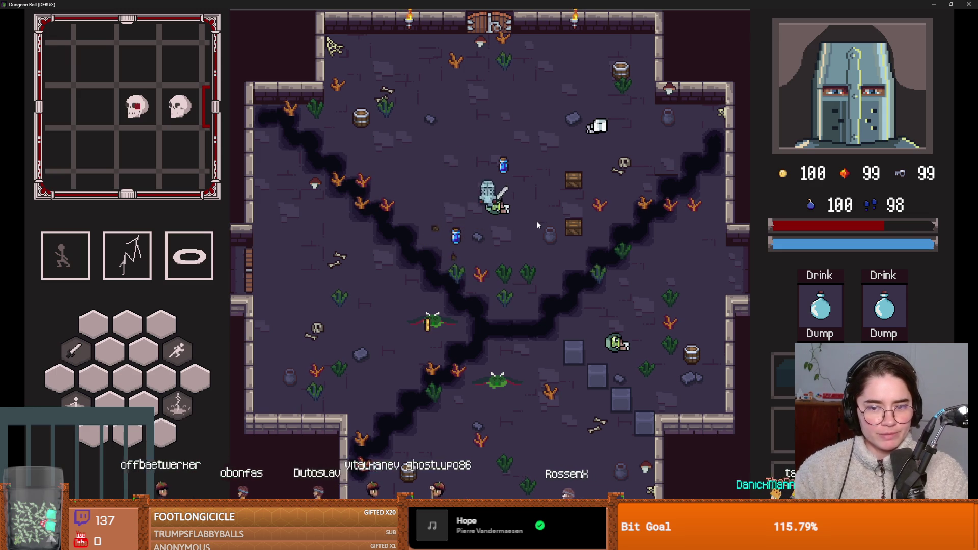
Dash to grab the gold coin, then use the top door to choose the next room.
{"action": "key", "text": "d"}
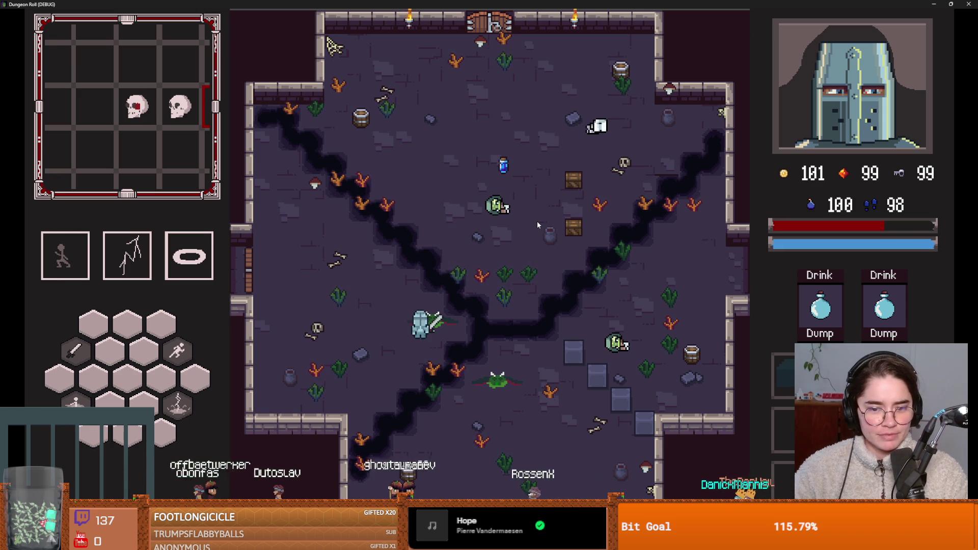
{"action": "key", "text": "space"}
{"action": "key", "text": "w"}
{"action": "key", "text": "a"}
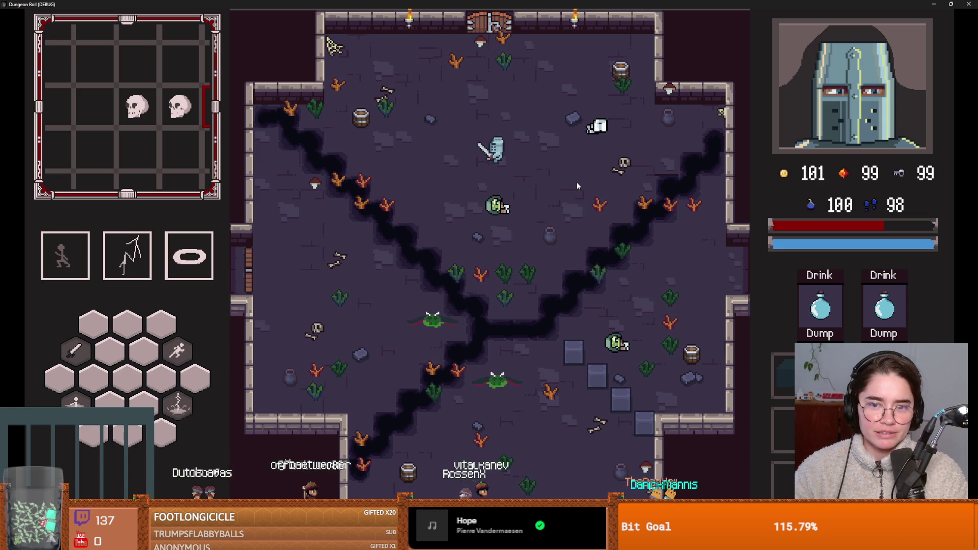
{"action": "key", "text": "d"}
{"action": "key", "text": "e"}
{"action": "left_click", "coordinate": [590, 214]}
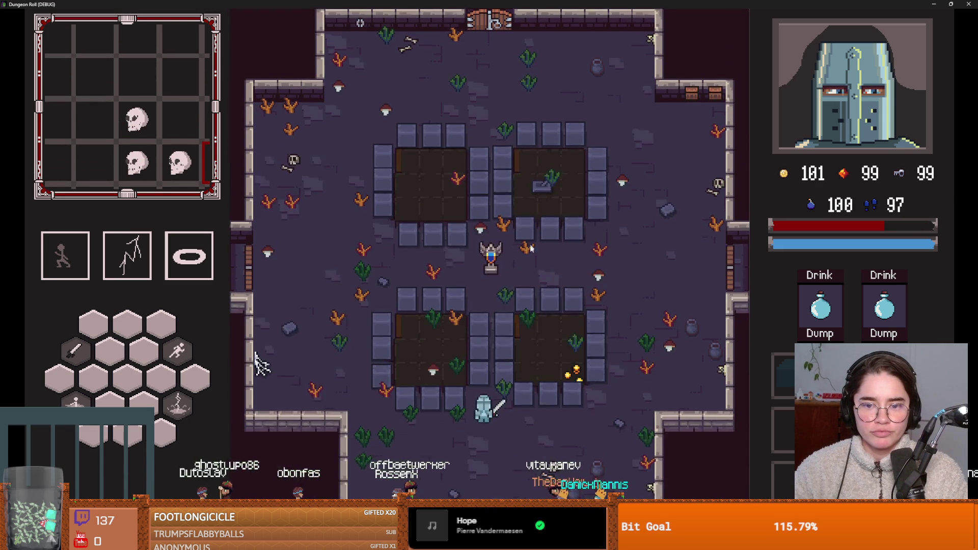
Quit to the game's main menu and shrink the game window from full screen.
{"action": "key", "text": "Escape"}
{"action": "left_click", "coordinate": [492, 365]}
{"action": "double_click", "coordinate": [483, 3]}
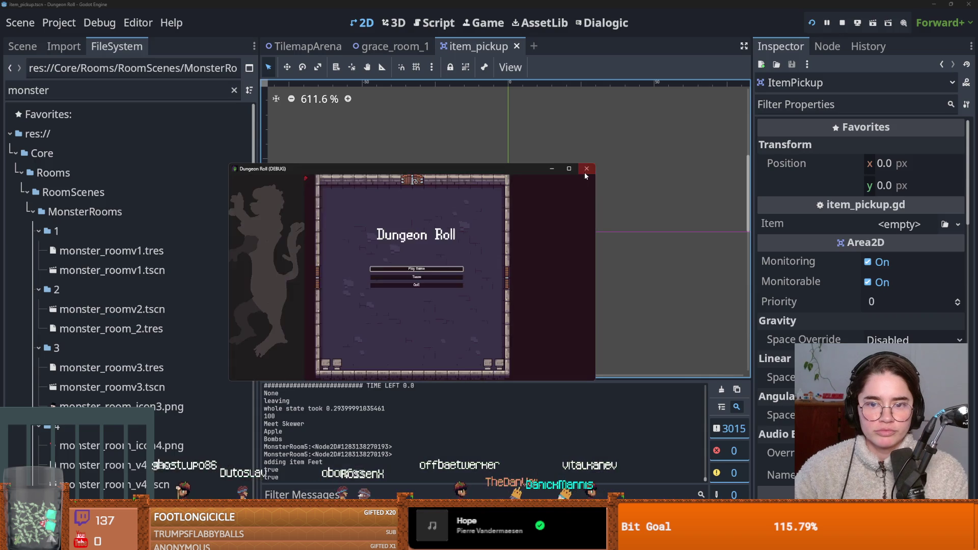
Close the game window, save the item_pickup scene, and switch to the grace_room_1 tab.
{"action": "left_click", "coordinate": [585, 172]}
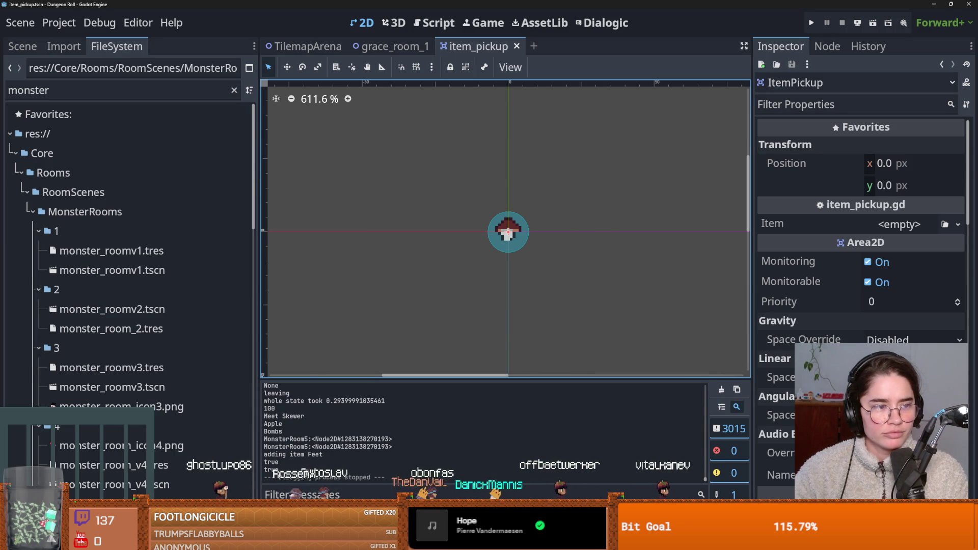
{"action": "scroll", "coordinate": [439, 288], "scroll_direction": "down", "scroll_amount": 1}
{"action": "key", "text": "ctrl+s"}
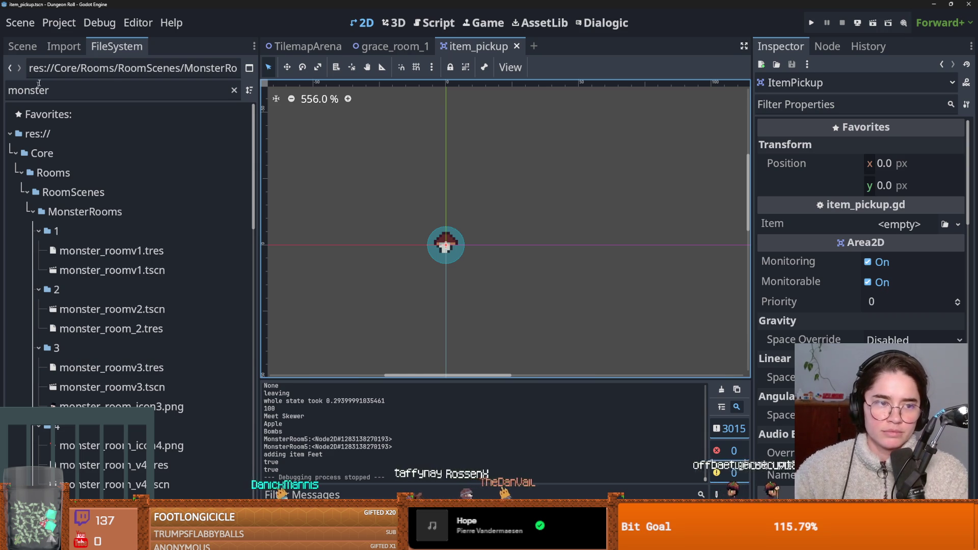
{"action": "left_click", "coordinate": [23, 47]}
{"action": "key", "text": "ctrl+s"}
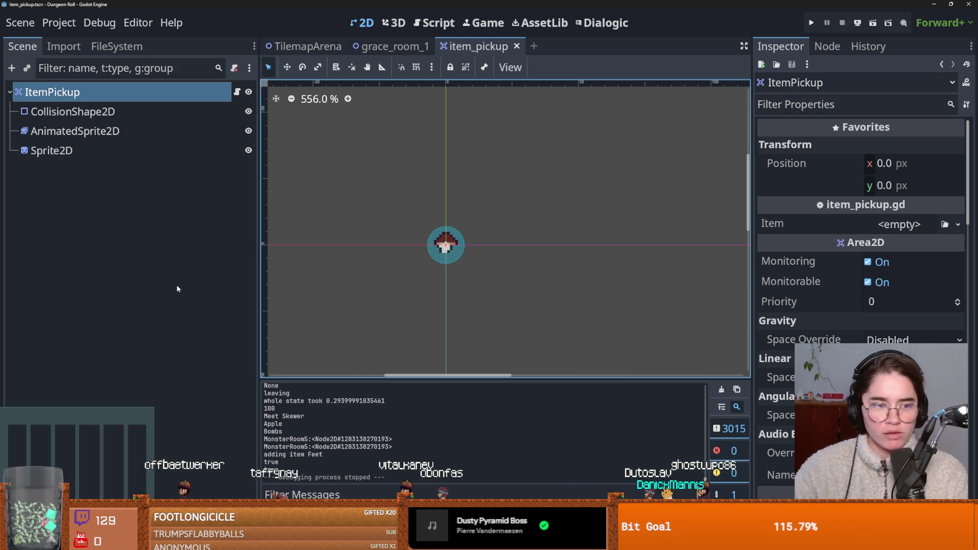
{"action": "key", "text": "ctrl+s"}
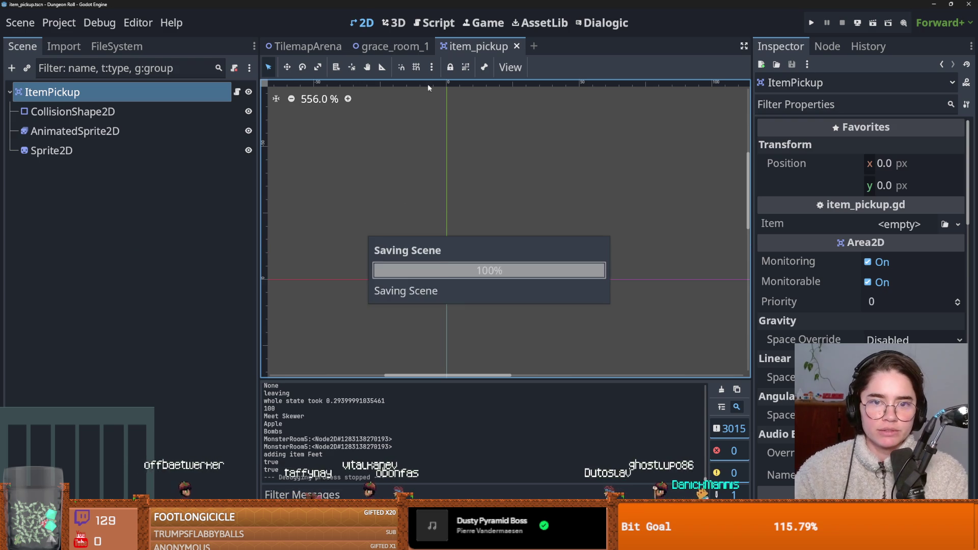
{"action": "left_click", "coordinate": [383, 46]}
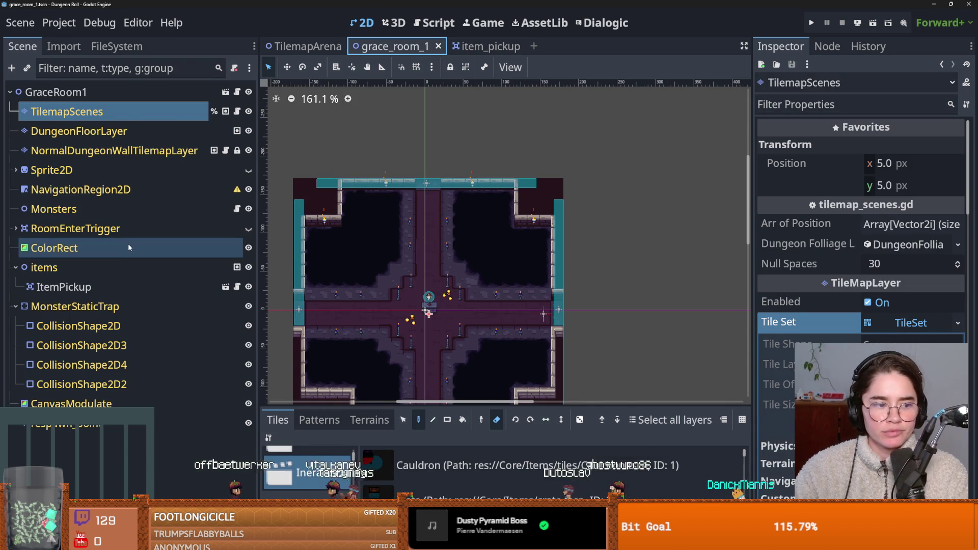
Collapse the items and MonsterStaticTrap nodes and save grace_room_1.
{"action": "left_click", "coordinate": [16, 267]}
{"action": "left_click", "coordinate": [16, 286]}
{"action": "key", "text": "ctrl+s"}
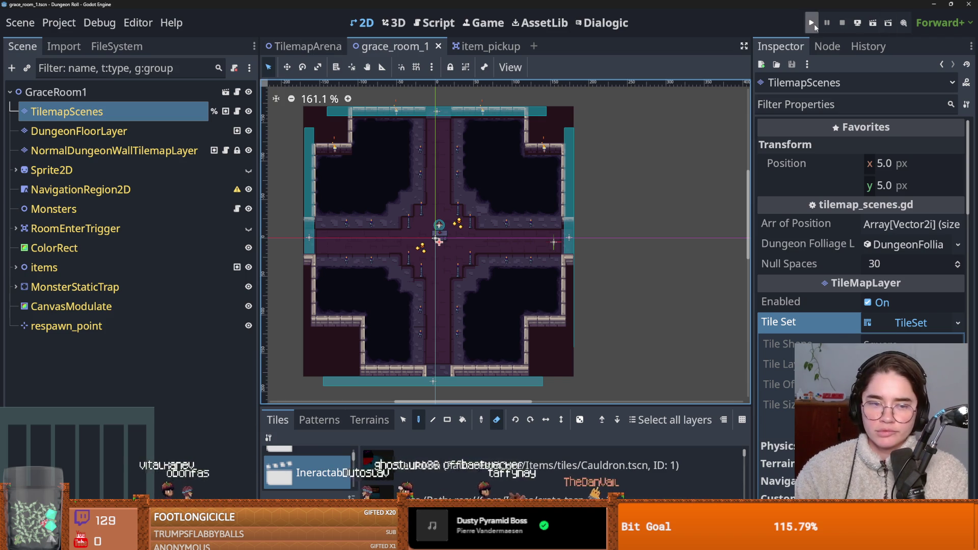
Run a new game as the Crusader, reroll the room choices four times, and pick Silk Road.
{"action": "key", "text": "F5"}
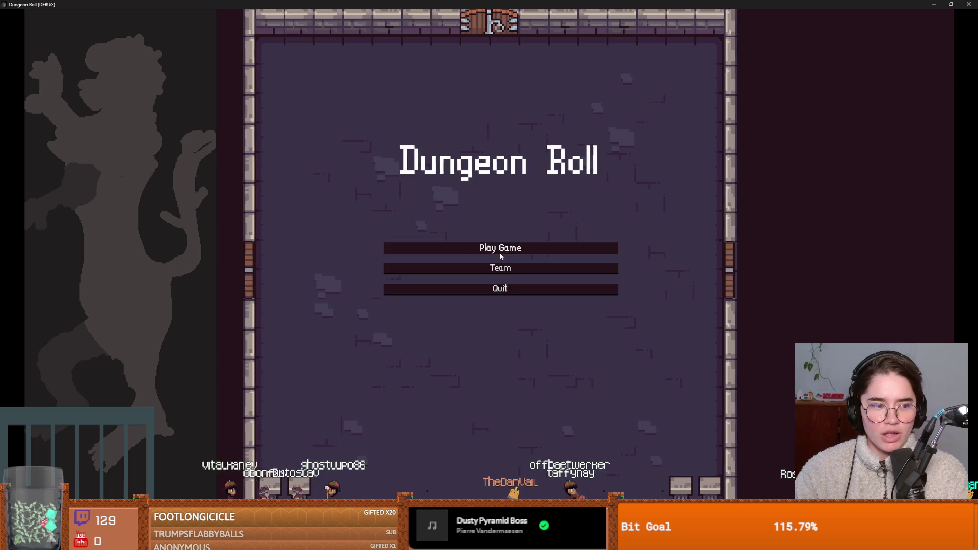
{"action": "left_click", "coordinate": [500, 249]}
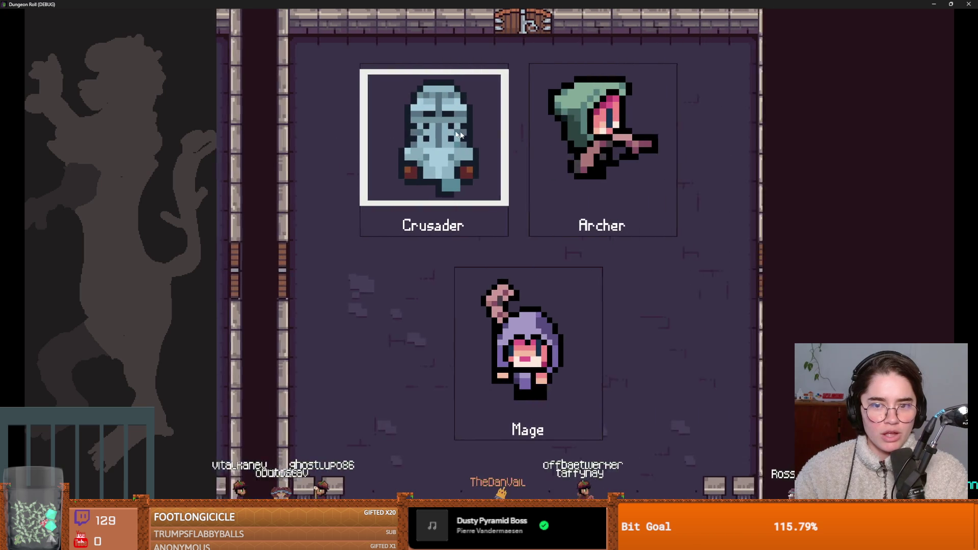
{"action": "left_click", "coordinate": [455, 218]}
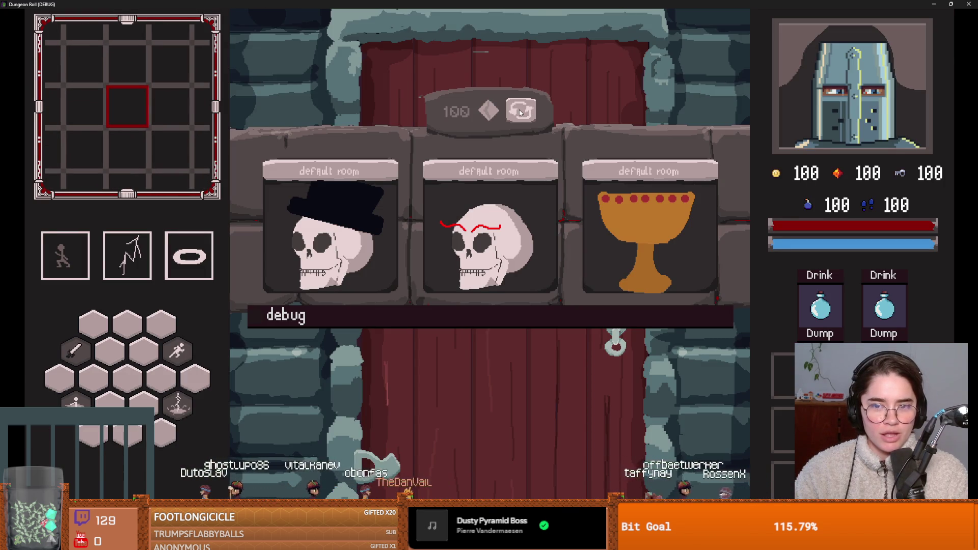
{"action": "left_click", "coordinate": [520, 112]}
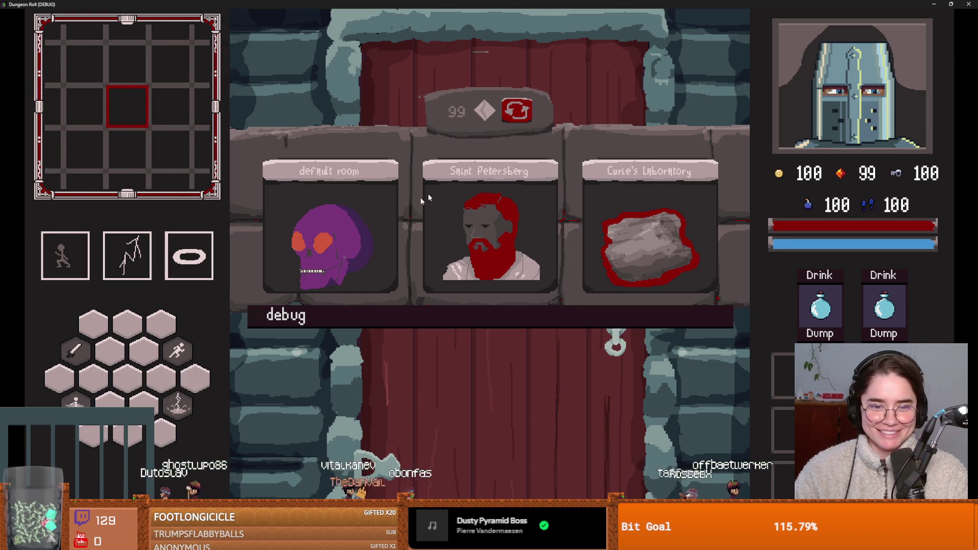
{"action": "left_click", "coordinate": [533, 113]}
{"action": "left_click", "coordinate": [533, 113]}
{"action": "left_click", "coordinate": [532, 113]}
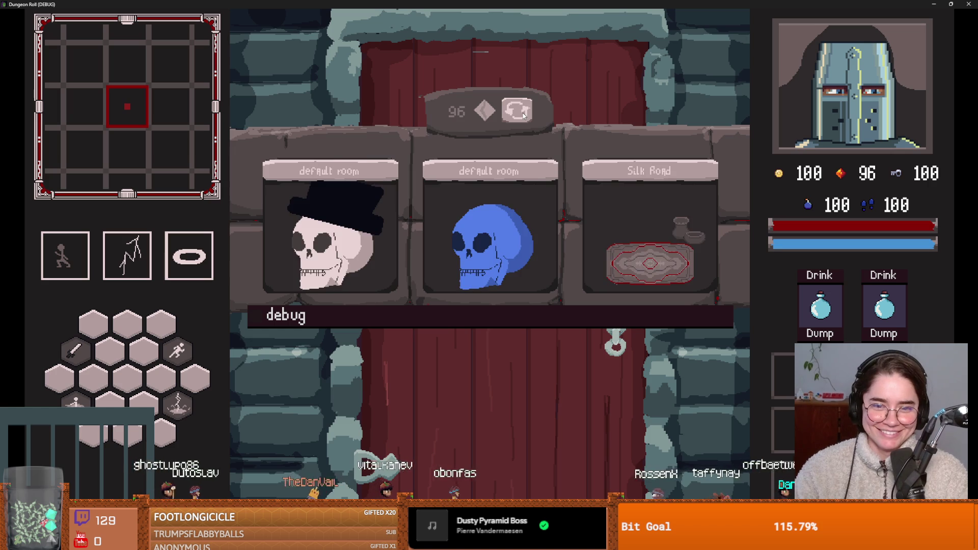
{"action": "left_click", "coordinate": [620, 238]}
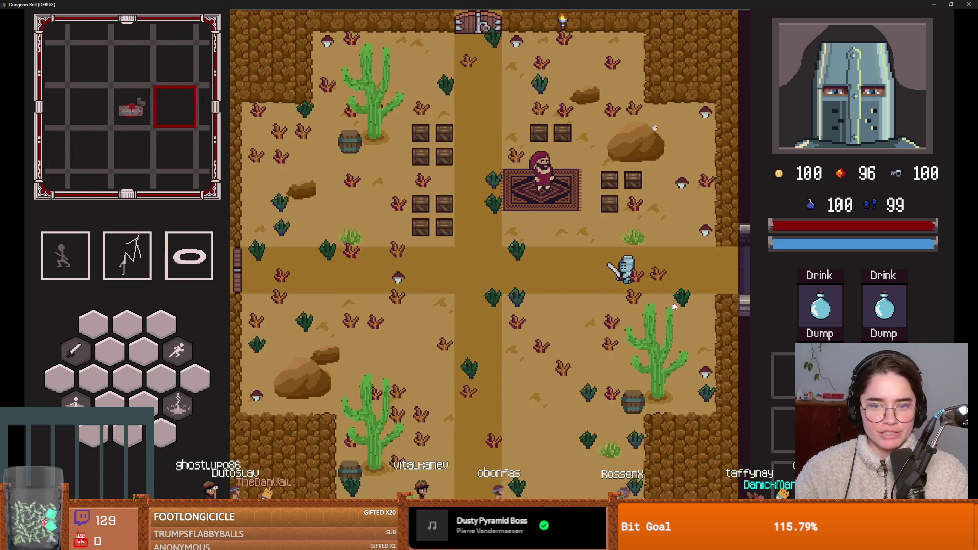
Talk to the merchant, buy the compass for 5 gold, leave the shop and stop the game.
{"action": "key", "text": "w"}
{"action": "key", "text": "a"}
{"action": "key", "text": "e"}
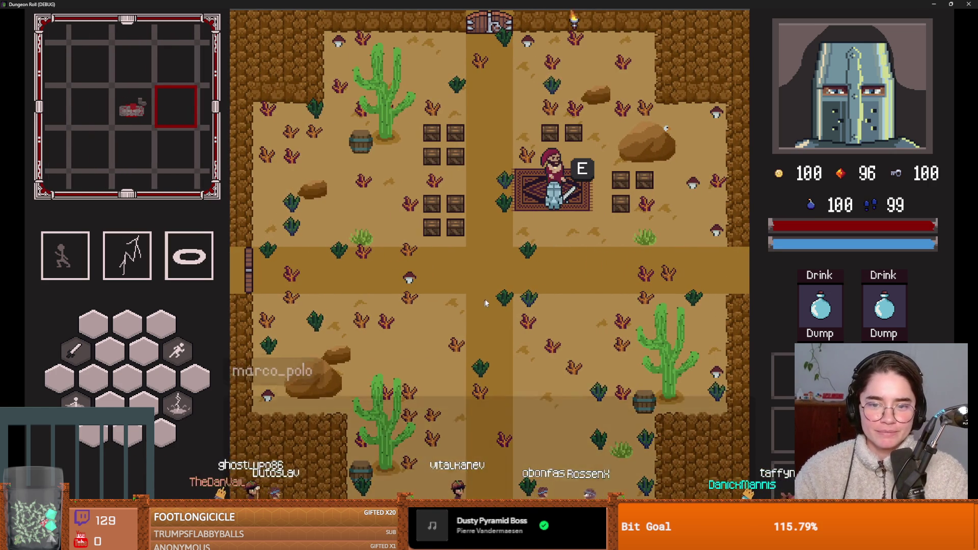
{"action": "left_click", "coordinate": [475, 255]}
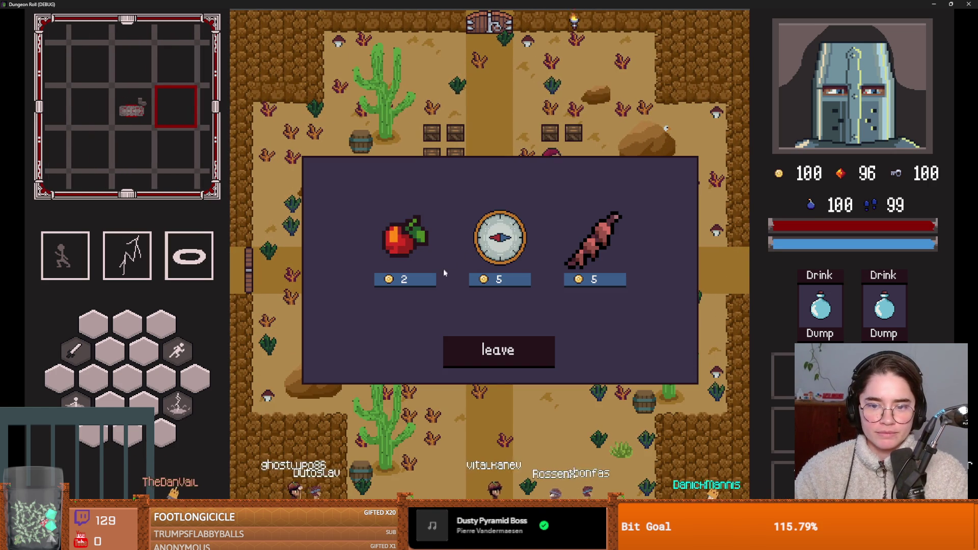
{"action": "left_click", "coordinate": [508, 281]}
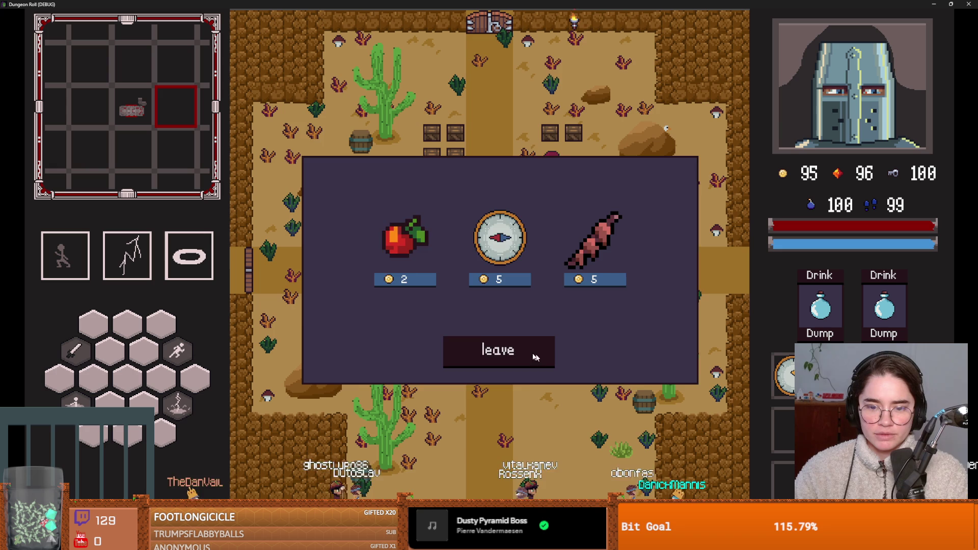
{"action": "left_click", "coordinate": [552, 358]}
{"action": "key", "text": "F8"}
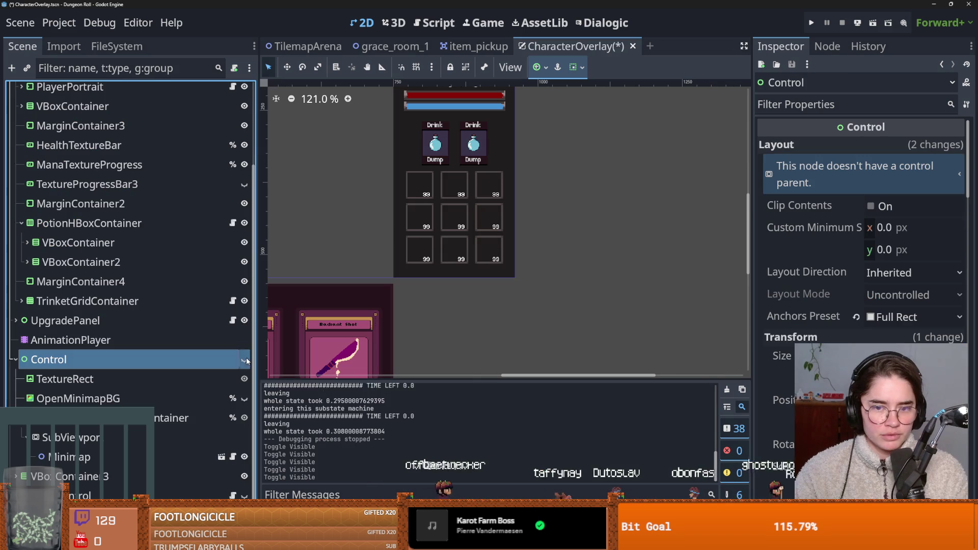
Expand TrinketGridContainer in CharacterOverlay to show its nine TrinketPanel children.
{"action": "left_click", "coordinate": [23, 301]}
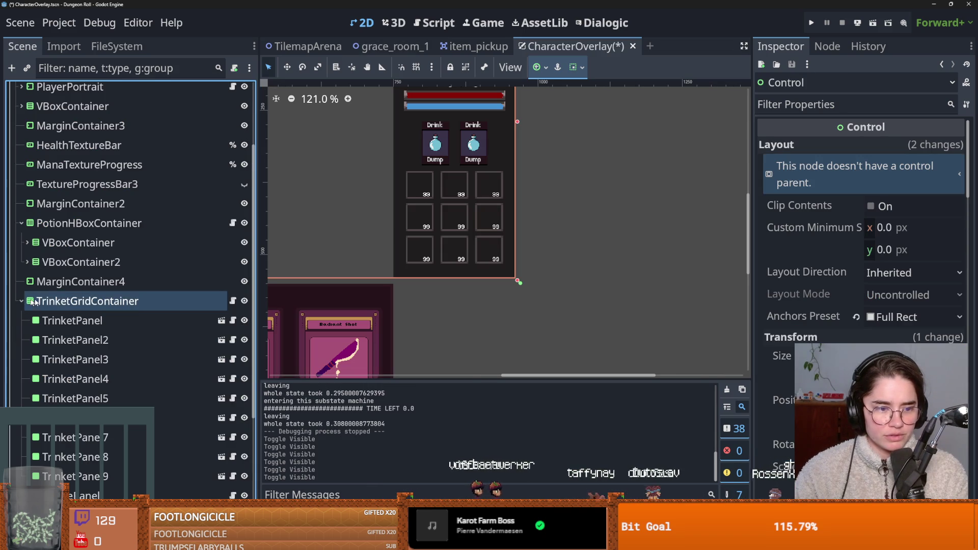
Open the first TrinketPanel's scene, select its TextureRect node, and open trinket_panel.gd.
{"action": "left_click", "coordinate": [217, 320]}
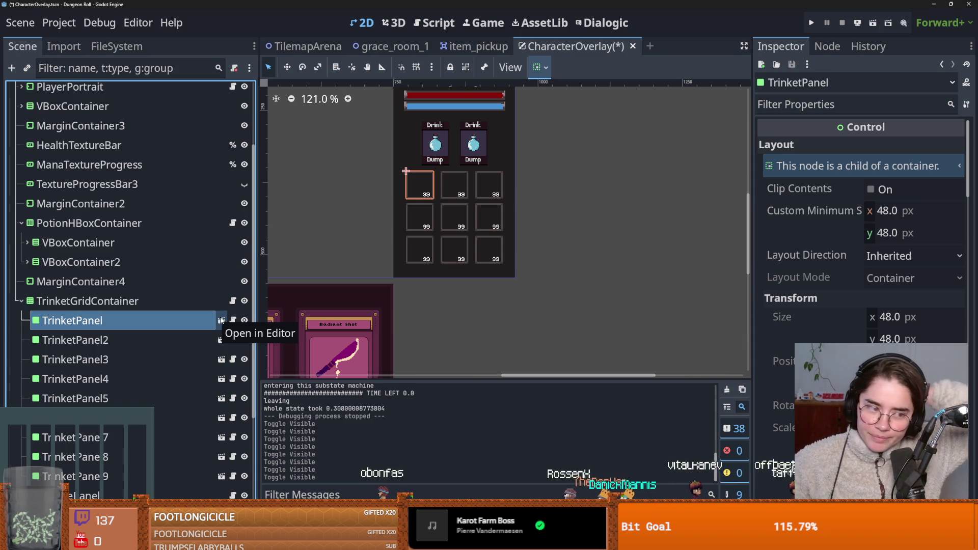
{"action": "left_click", "coordinate": [232, 320]}
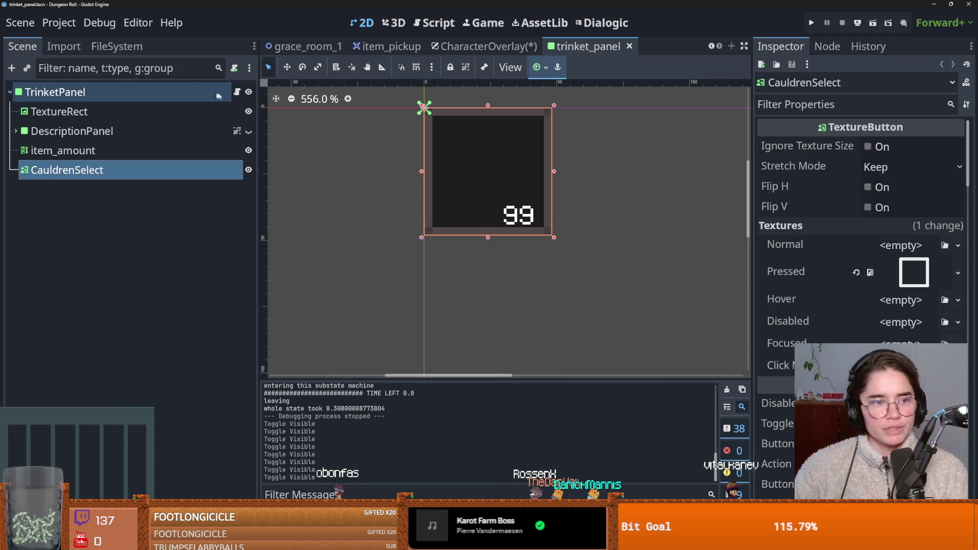
{"action": "scroll", "coordinate": [336, 217], "scroll_direction": "up", "scroll_amount": 1}
{"action": "left_click", "coordinate": [16, 131]}
{"action": "left_click", "coordinate": [15, 131]}
{"action": "left_click", "coordinate": [59, 92]}
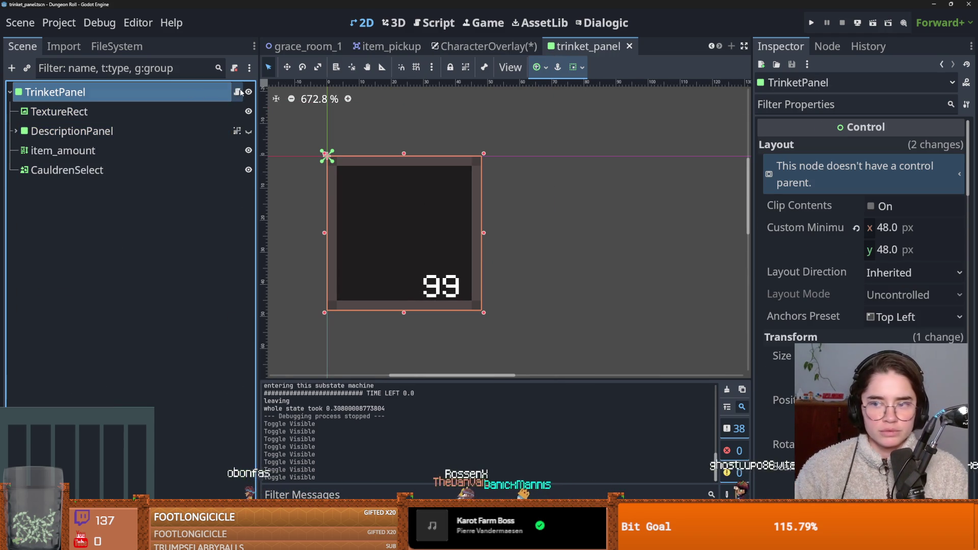
{"action": "left_click", "coordinate": [229, 111]}
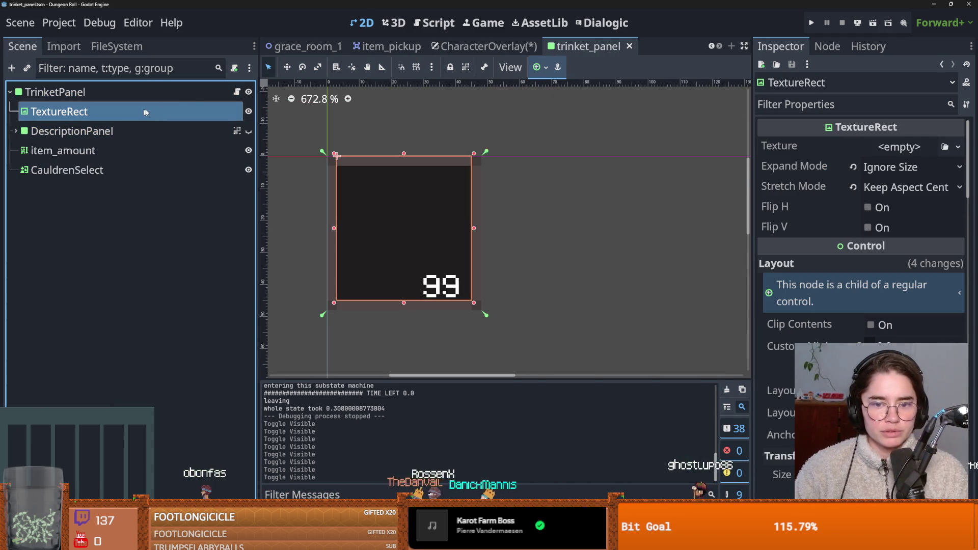
{"action": "left_click", "coordinate": [237, 92]}
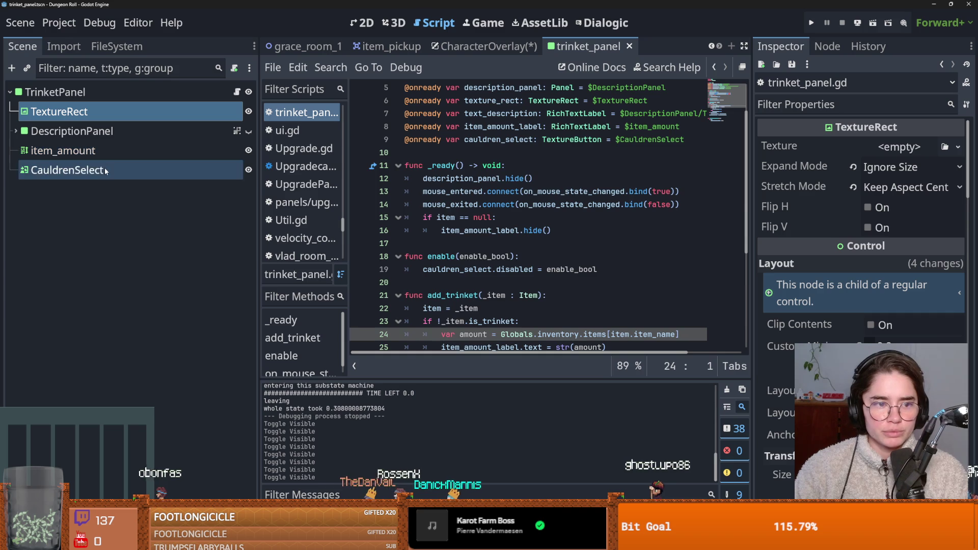
Narrow the scene dock to widen the code area and save trinket_panel.
{"action": "scroll", "coordinate": [495, 240], "scroll_direction": "down", "scroll_amount": 2}
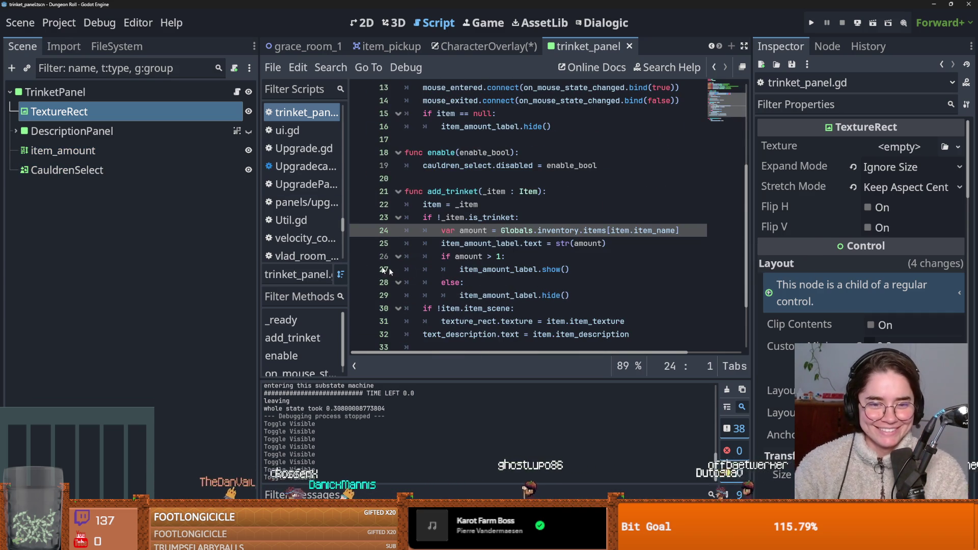
{"action": "left_click_drag", "start_coordinate": [259, 275], "coordinate": [20, 281]}
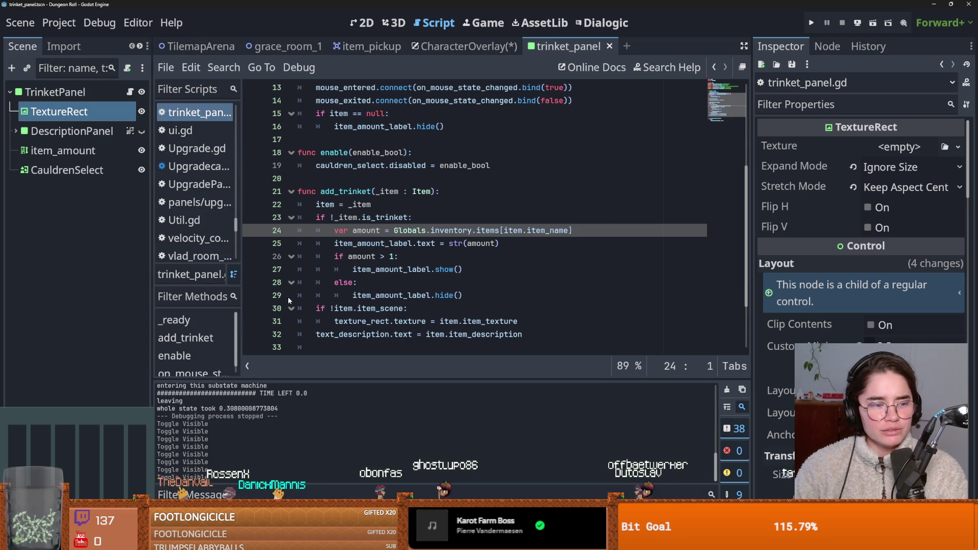
{"action": "scroll", "coordinate": [378, 284], "scroll_direction": "up", "scroll_amount": 2}
{"action": "key", "text": "ctrl+s"}
{"action": "left_click", "coordinate": [427, 244]}
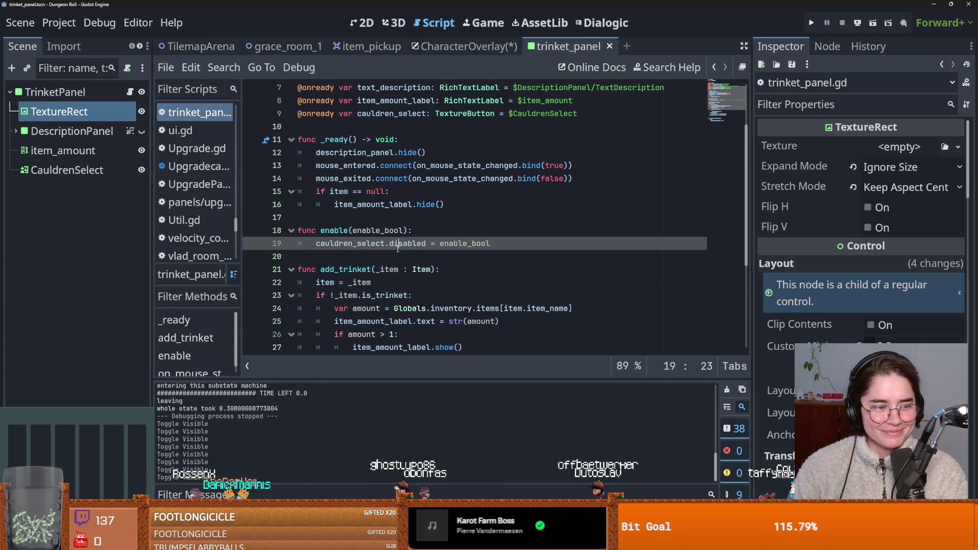
{"action": "left_click", "coordinate": [351, 222]}
{"action": "key", "text": "ctrl+s"}
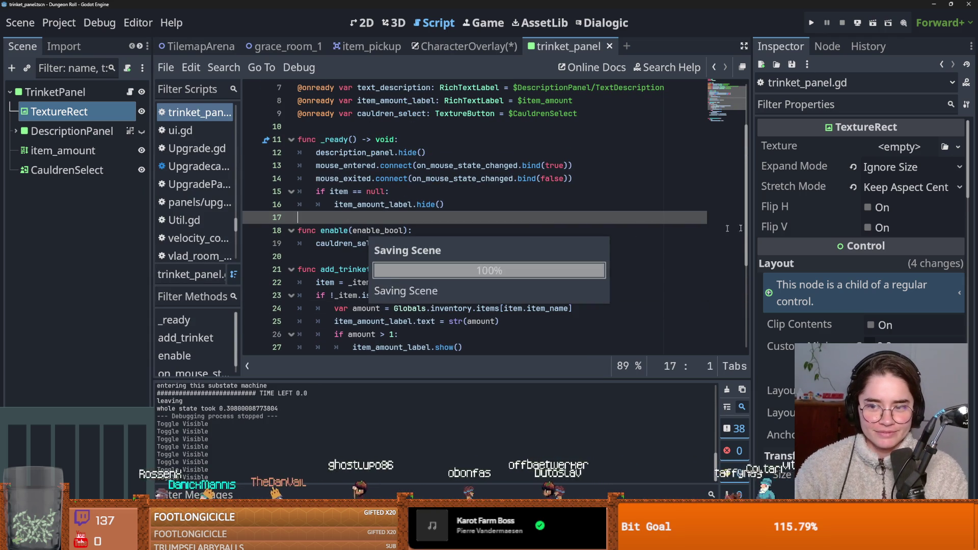
Narrow the property panel, read on_mouse_state_changed's documentation, and save the CharacterOverlay scene.
{"action": "left_click_drag", "start_coordinate": [752, 239], "coordinate": [846, 233]}
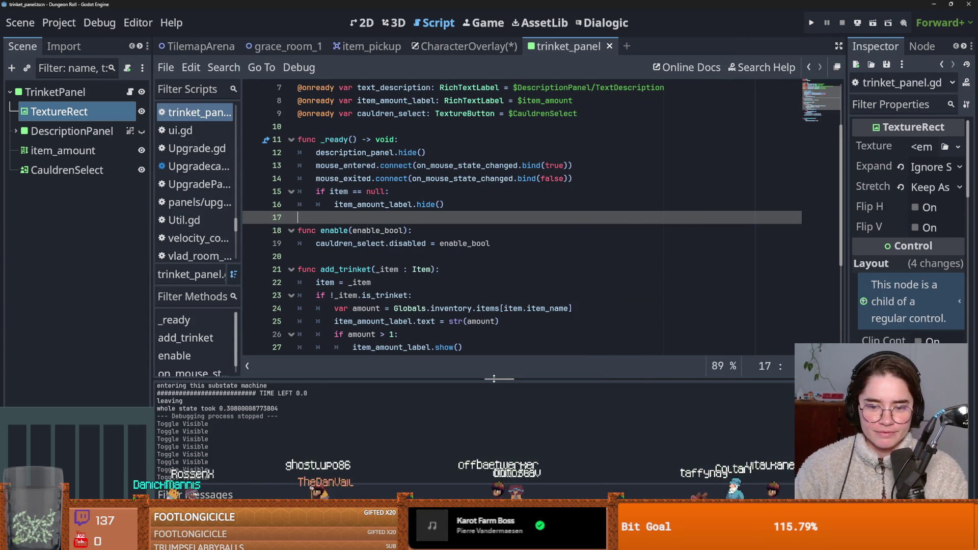
{"action": "scroll", "coordinate": [430, 238], "scroll_direction": "down", "scroll_amount": 3}
{"action": "scroll", "coordinate": [430, 238], "scroll_direction": "up", "scroll_amount": 5}
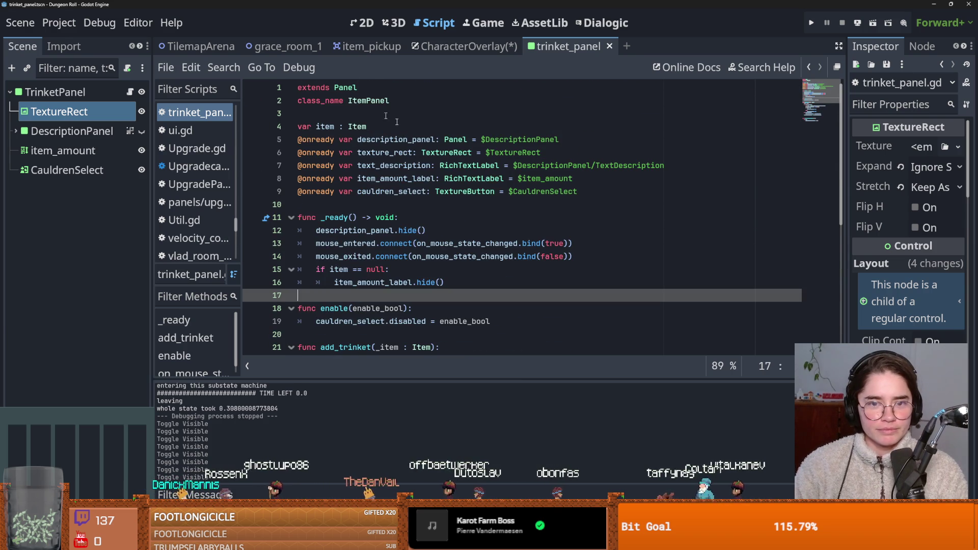
{"action": "scroll", "coordinate": [382, 160], "scroll_direction": "down", "scroll_amount": 4}
{"action": "scroll", "coordinate": [410, 185], "scroll_direction": "up", "scroll_amount": 1}
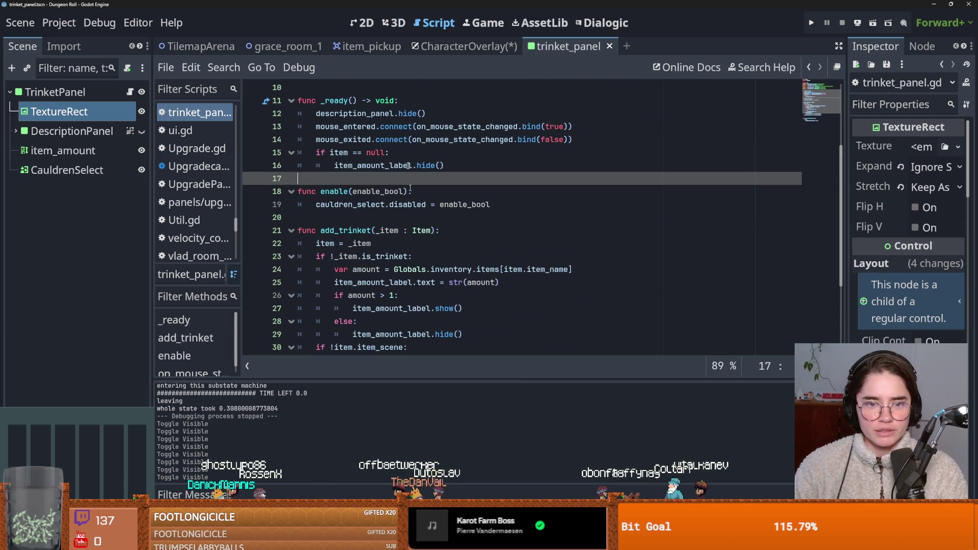
{"action": "double_click", "coordinate": [366, 127]}
{"action": "double_click", "coordinate": [453, 127]}
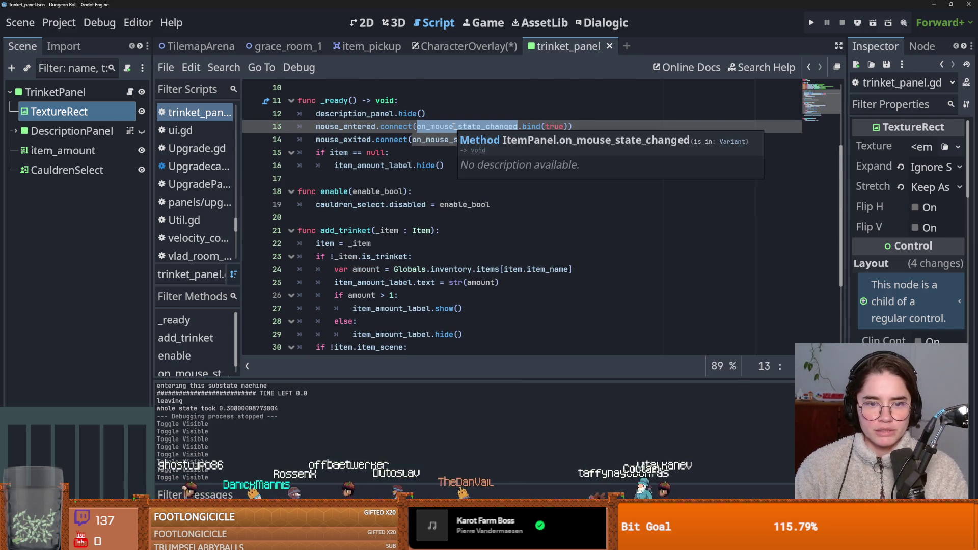
{"action": "scroll", "coordinate": [375, 226], "scroll_direction": "down", "scroll_amount": 3}
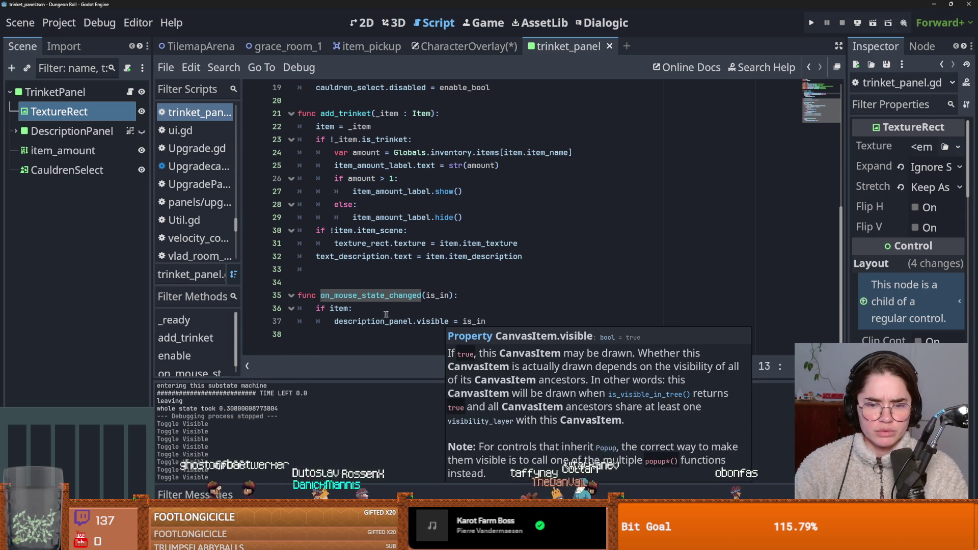
{"action": "scroll", "coordinate": [441, 320], "scroll_direction": "up", "scroll_amount": 4}
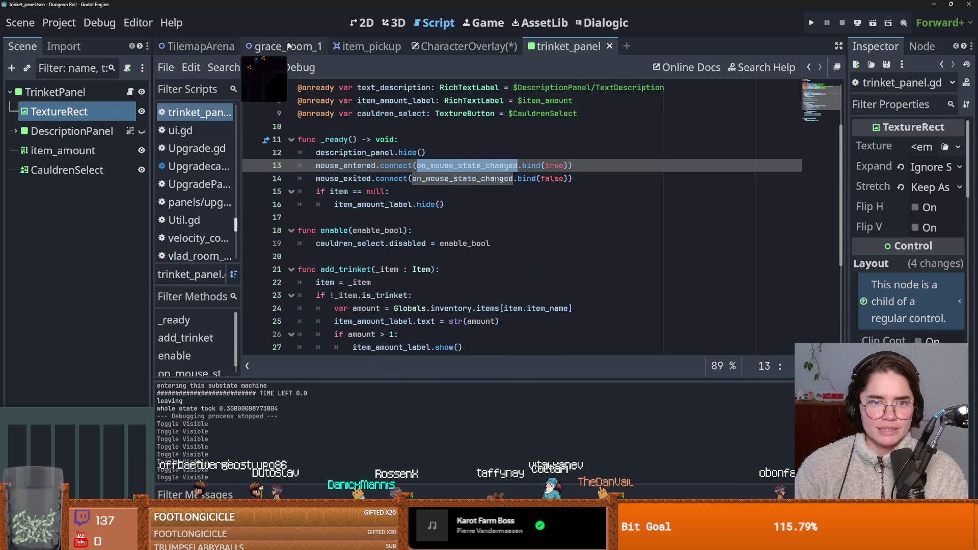
{"action": "left_click", "coordinate": [450, 46]}
{"action": "key", "text": "ctrl+s"}
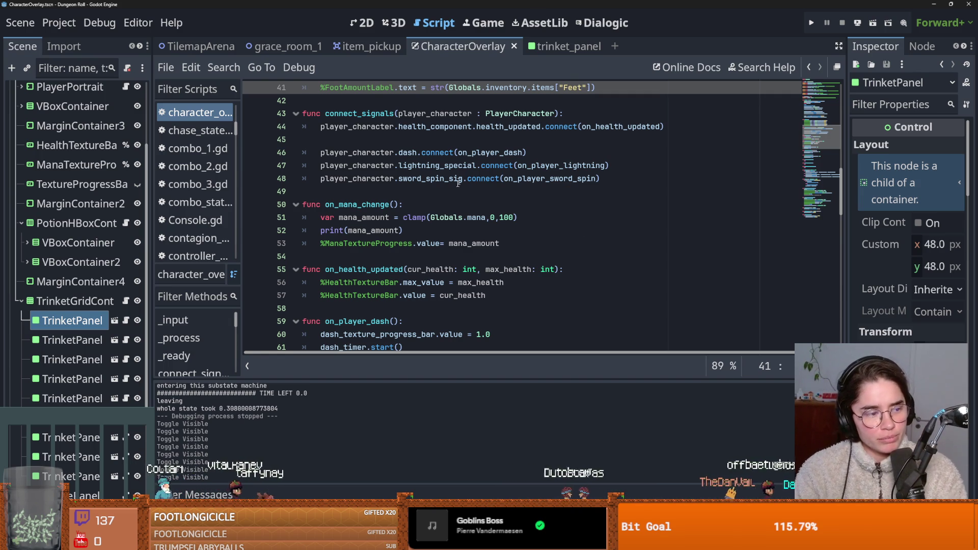
Save the CharacterOverlay script with the caret on line 54 after the mana update.
{"action": "left_click", "coordinate": [432, 255]}
{"action": "key", "text": "ctrl+s"}
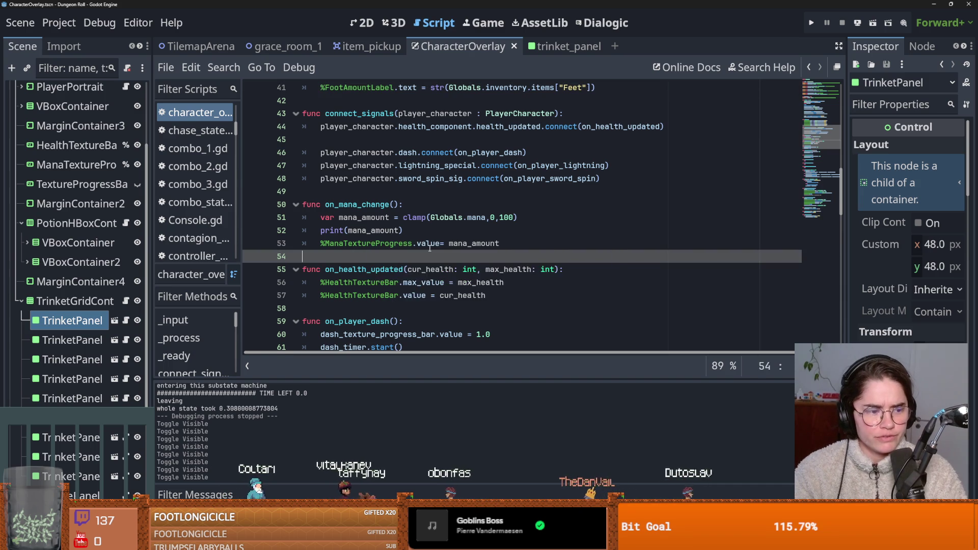
{"action": "scroll", "coordinate": [429, 248], "scroll_direction": "up", "scroll_amount": 1}
{"action": "scroll", "coordinate": [429, 248], "scroll_direction": "up", "scroll_amount": 2}
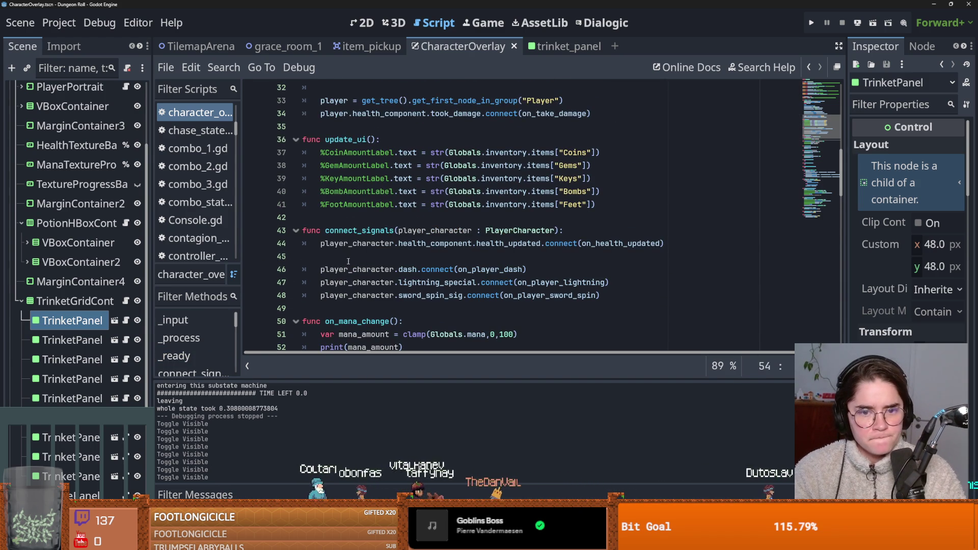
{"action": "scroll", "coordinate": [348, 262], "scroll_direction": "down", "scroll_amount": 4}
{"action": "scroll", "coordinate": [348, 261], "scroll_direction": "up", "scroll_amount": 9}
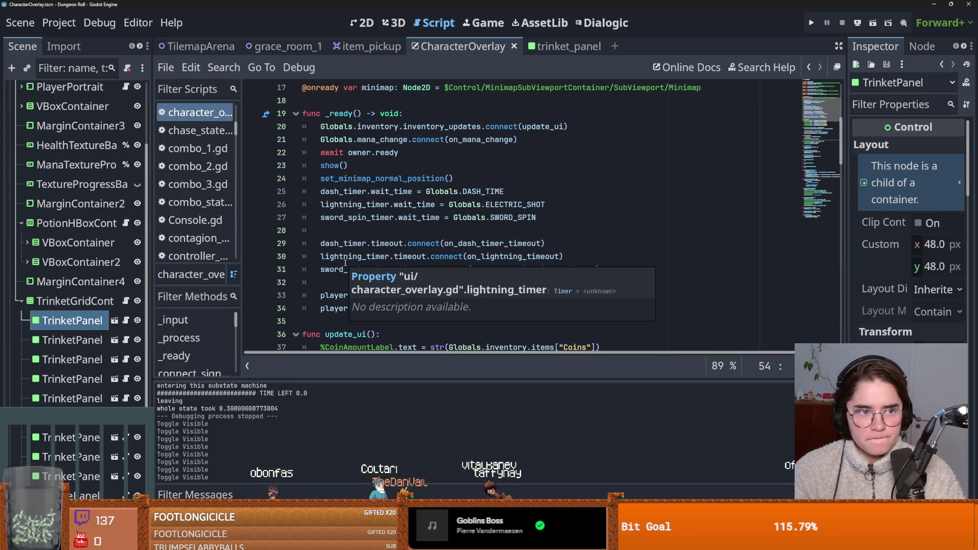
In the 2D view, toggle the minimap Control's visibility and undo its corner resize.
{"action": "left_click", "coordinate": [366, 22]}
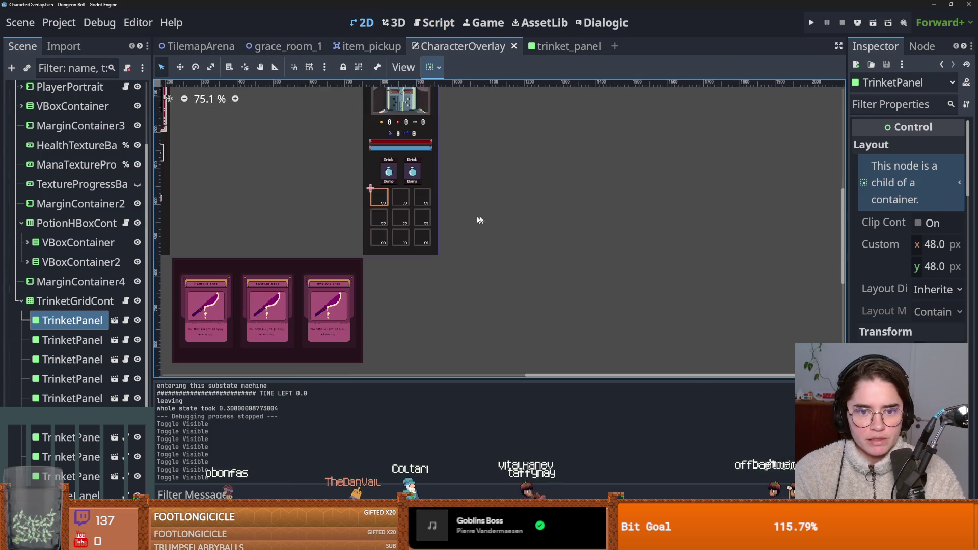
{"action": "left_click", "coordinate": [270, 173]}
{"action": "scroll", "coordinate": [270, 173], "scroll_direction": "left", "scroll_amount": 3}
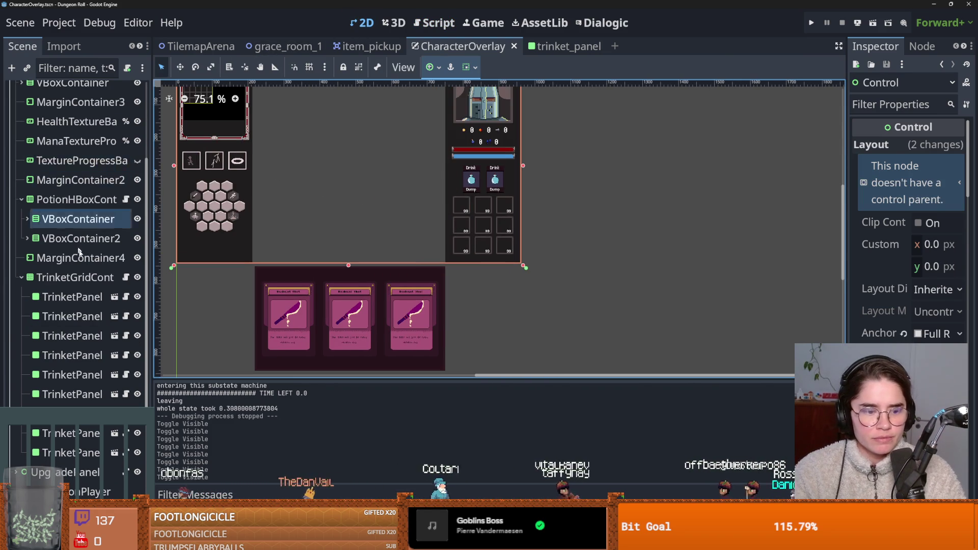
{"action": "scroll", "coordinate": [907, 229], "scroll_direction": "down", "scroll_amount": 5}
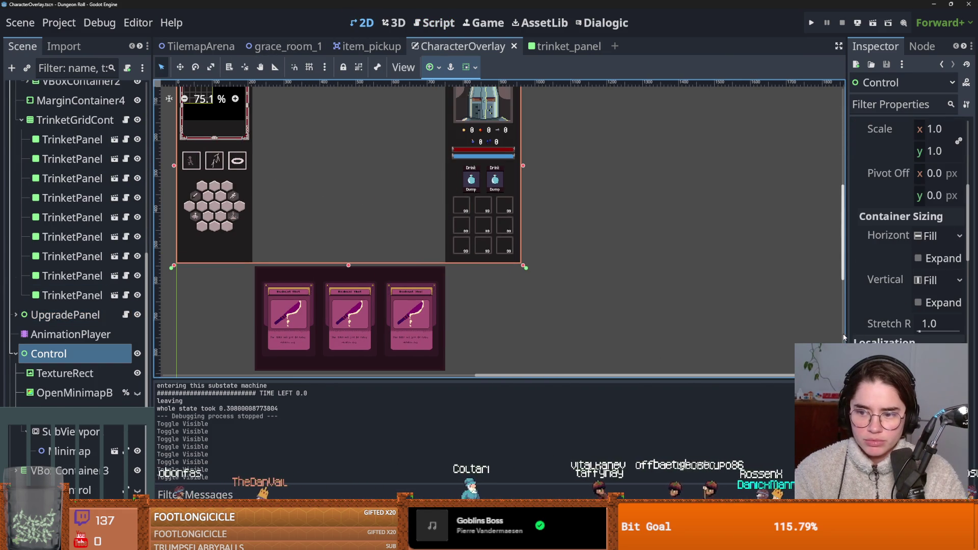
{"action": "left_click", "coordinate": [138, 353]}
{"action": "left_click", "coordinate": [138, 353]}
{"action": "mouse_move", "coordinate": [627, 304]}
{"action": "left_mouse_down"}
{"action": "mouse_move", "coordinate": [504, 241]}
{"action": "mouse_move", "coordinate": [355, 185]}
{"action": "left_mouse_up"}
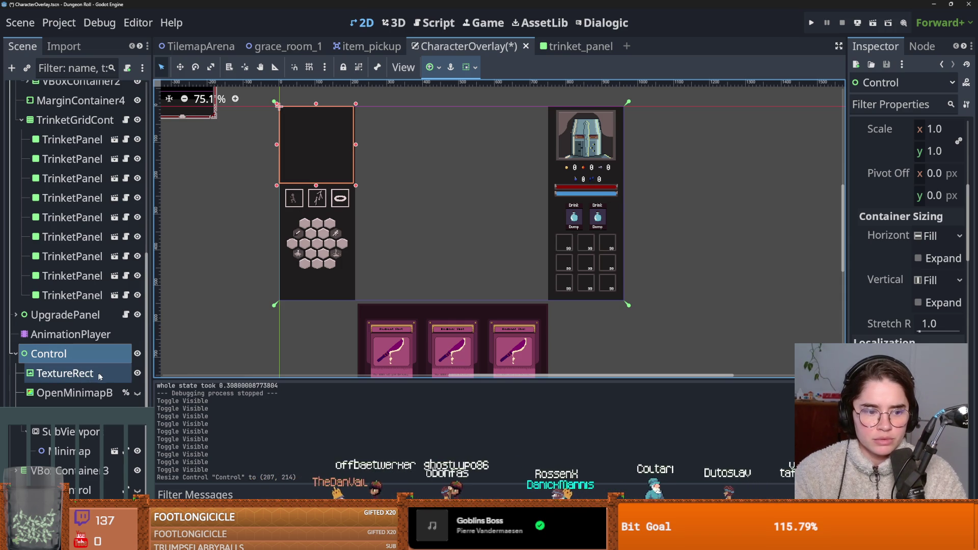
{"action": "key", "text": "ctrl+z"}
{"action": "key", "text": "ctrl+z"}
{"action": "key", "text": "ctrl+shift+z"}
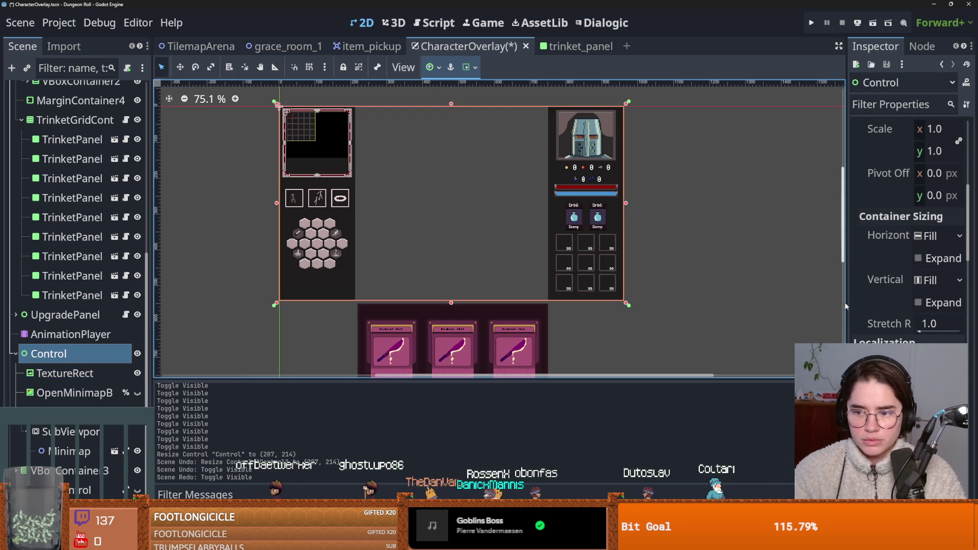
Widen the property panel, leave the minimap Control visible, and save the scene.
{"action": "left_click_drag", "start_coordinate": [846, 303], "coordinate": [644, 306]}
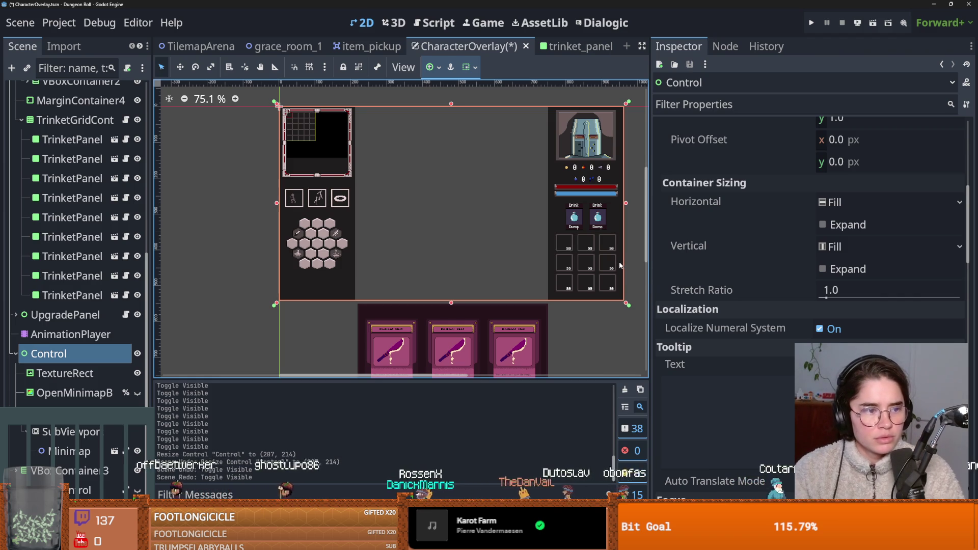
{"action": "scroll", "coordinate": [856, 260], "scroll_direction": "down", "scroll_amount": 10}
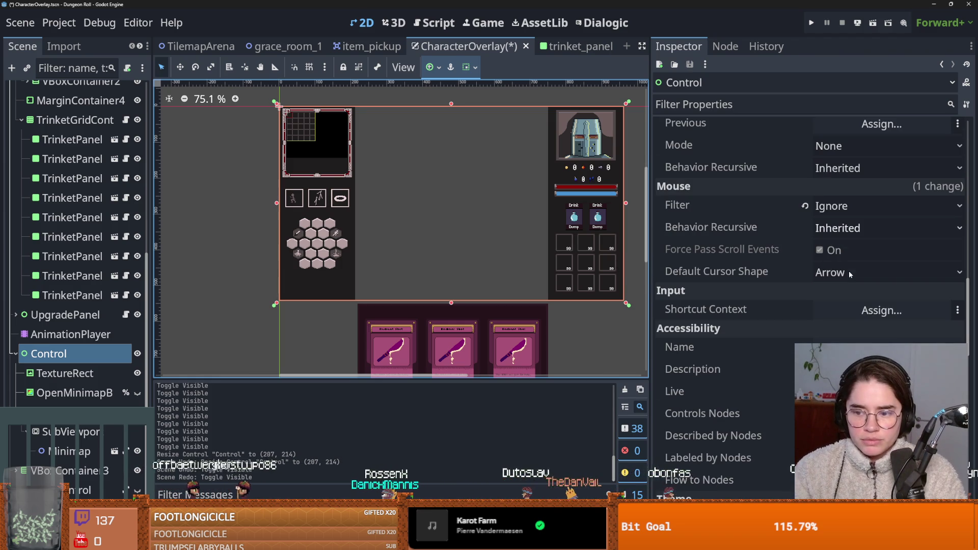
{"action": "scroll", "coordinate": [15, 355], "scroll_direction": "up", "scroll_amount": 3}
{"action": "left_click", "coordinate": [466, 263]}
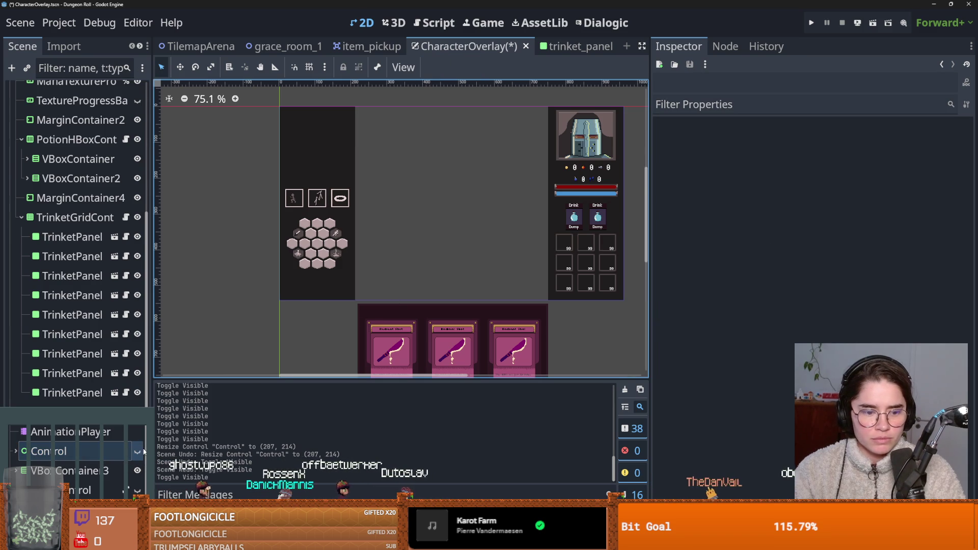
{"action": "left_click", "coordinate": [137, 450]}
{"action": "left_click", "coordinate": [570, 248]}
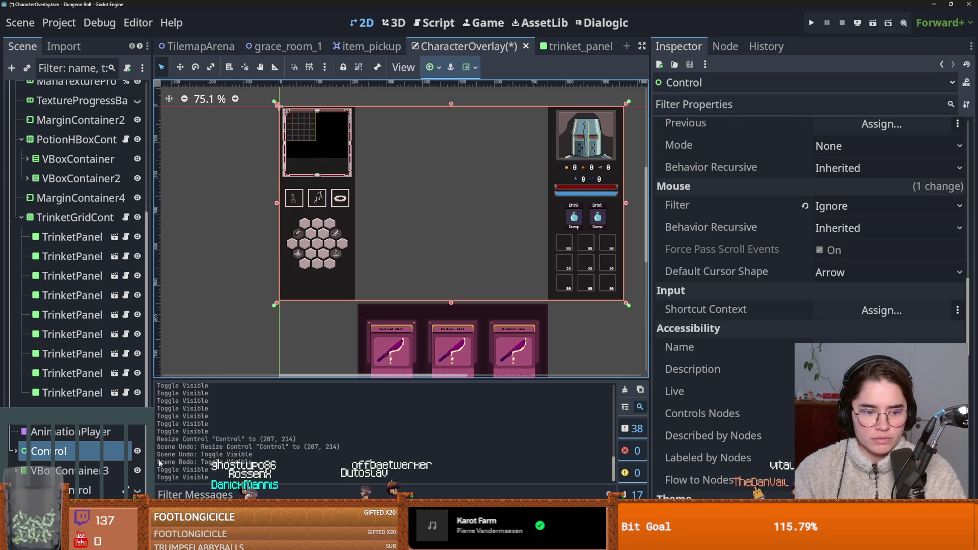
{"action": "left_click", "coordinate": [138, 451]}
{"action": "left_click", "coordinate": [564, 243]}
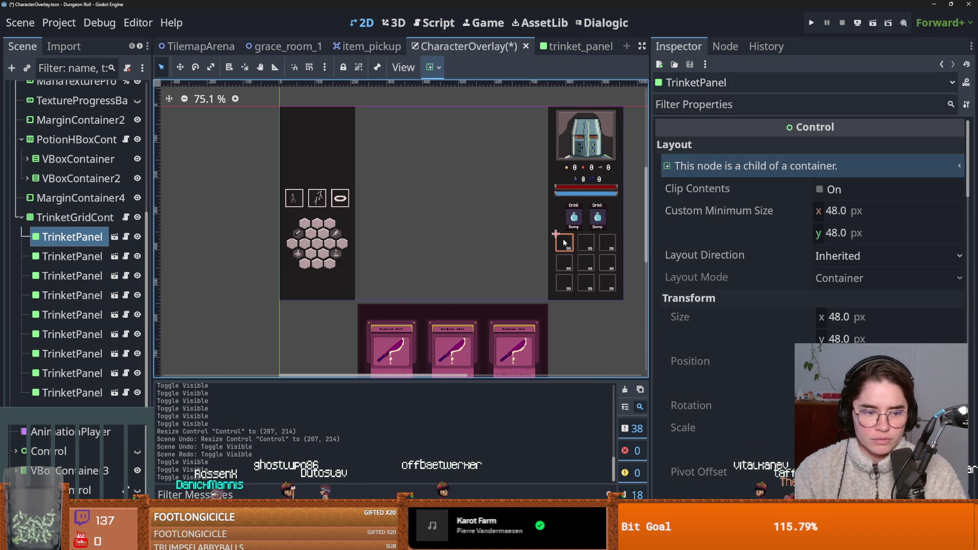
{"action": "left_click", "coordinate": [138, 451]}
{"action": "key", "text": "ctrl+s"}
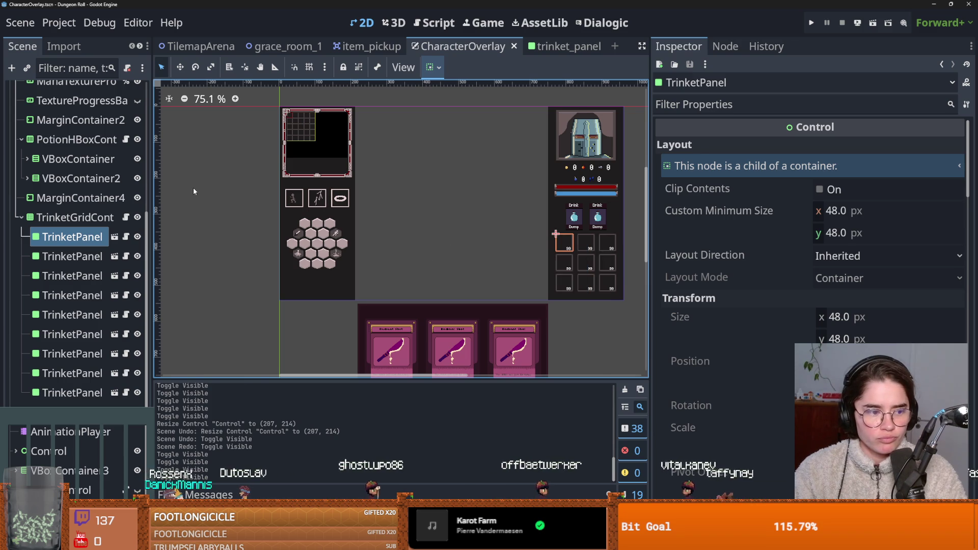
Check the trinket grid container and slot, save CharacterOverlay, and run the project.
{"action": "left_click", "coordinate": [76, 217]}
{"action": "left_click", "coordinate": [72, 237]}
{"action": "left_click", "coordinate": [76, 217]}
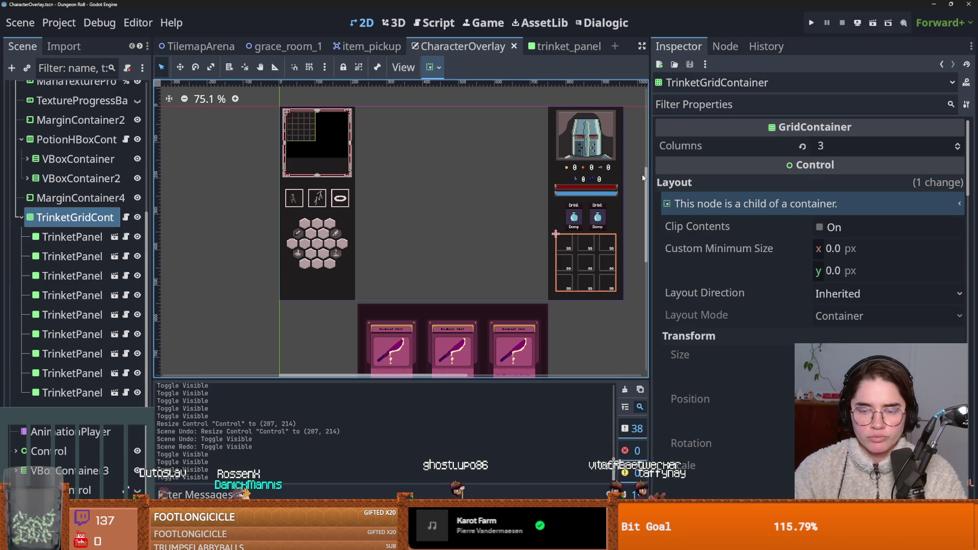
{"action": "key", "text": "ctrl+s"}
{"action": "left_click", "coordinate": [812, 23]}
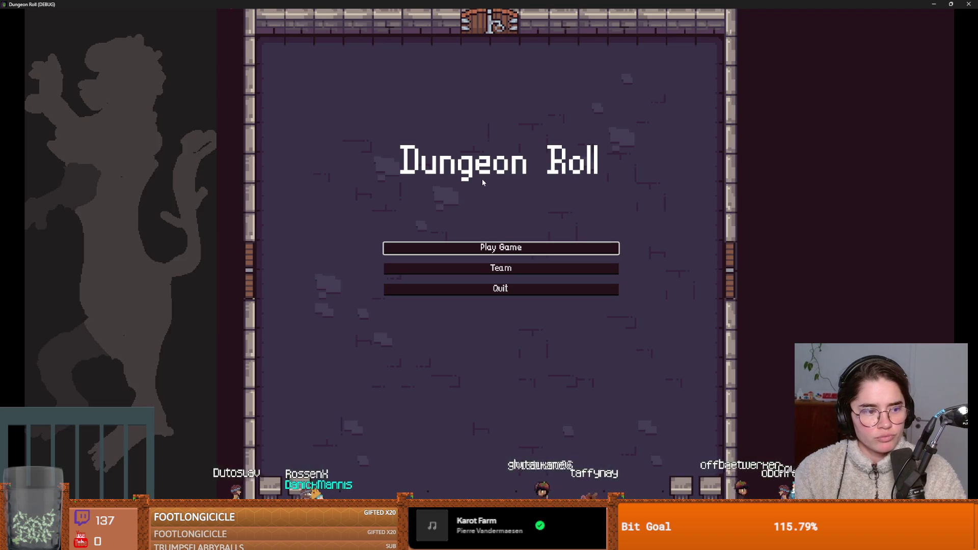
Start a new game as the Crusader and enter the west door.
{"action": "left_click", "coordinate": [482, 249]}
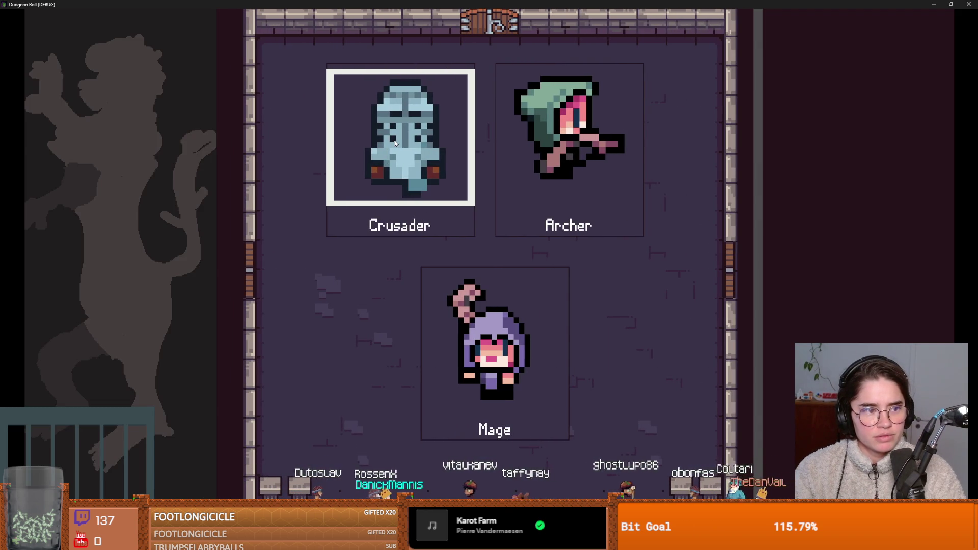
{"action": "left_click", "coordinate": [395, 142]}
{"action": "key", "text": "a"}
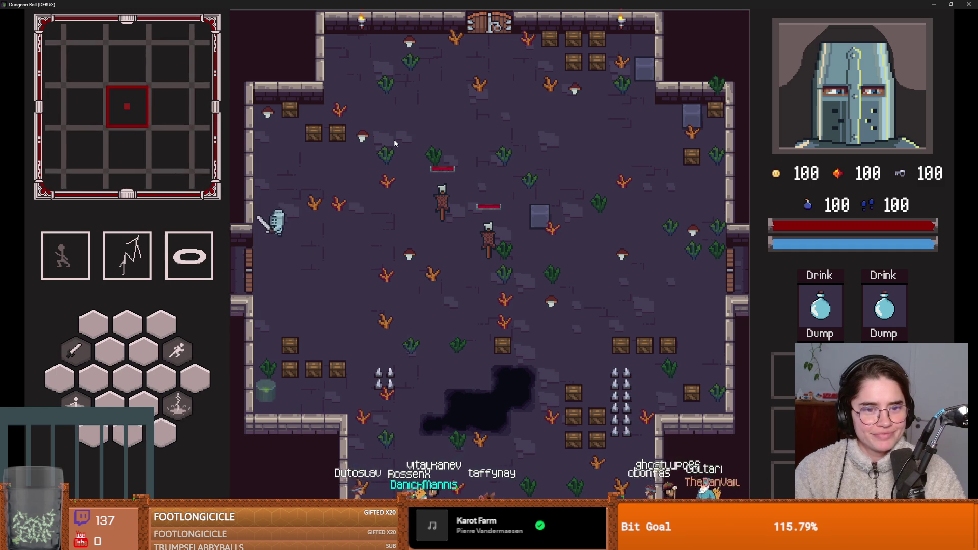
{"action": "key", "text": "e"}
Reroll the room choices, enter the middle room, and restore the game window.
{"action": "left_click", "coordinate": [521, 111]}
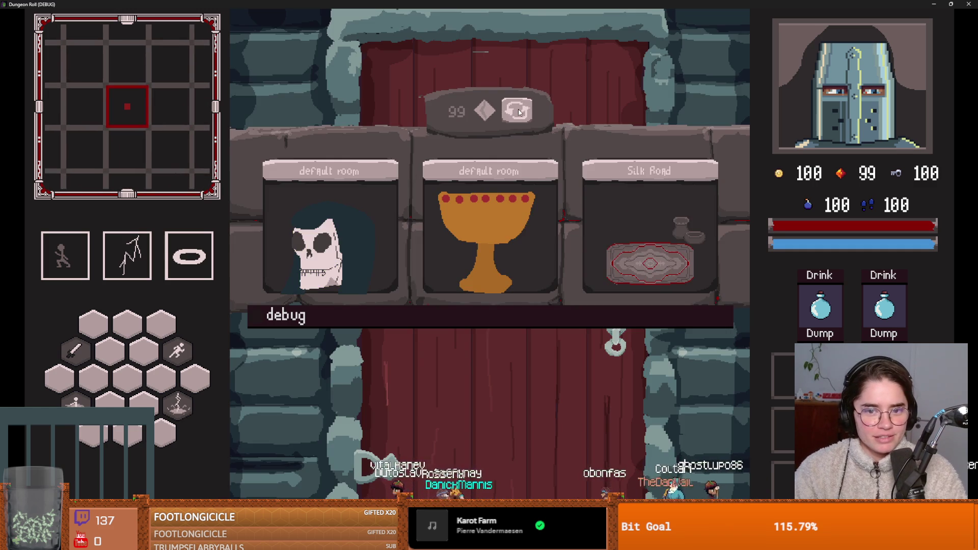
{"action": "left_click", "coordinate": [503, 218]}
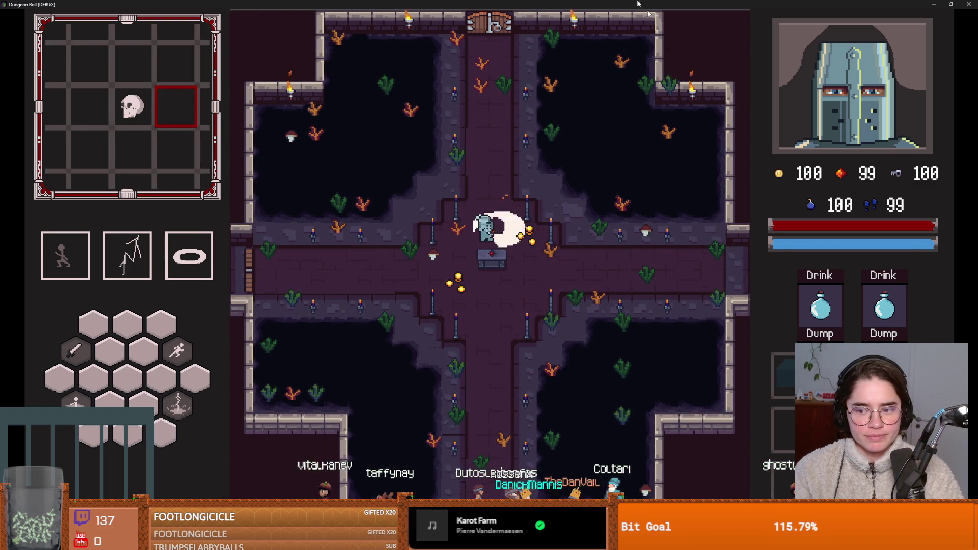
{"action": "key", "text": "super+Down"}
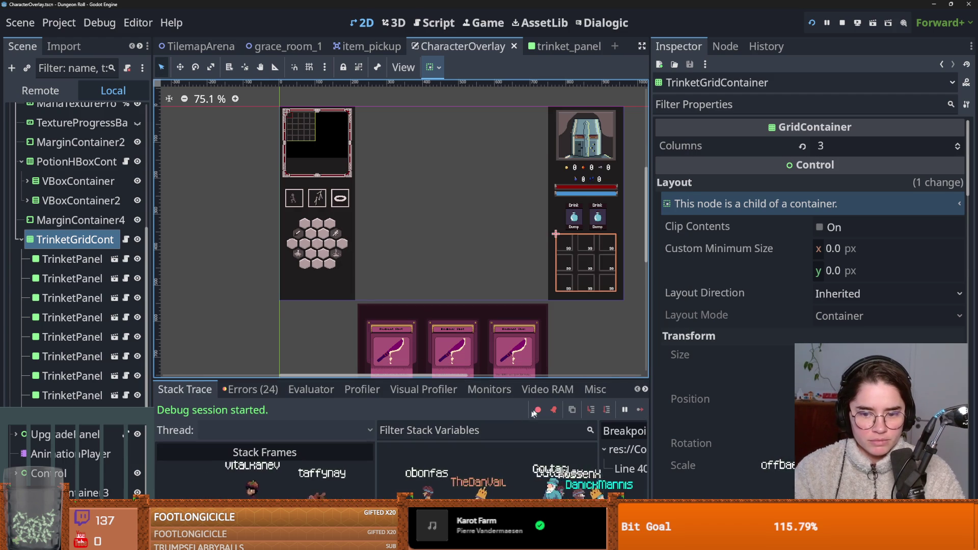
Trace the clicked control's path in the Misc debugger to CauldrenSelect in trinket_panel.
{"action": "left_click", "coordinate": [594, 389]}
{"action": "left_click_drag", "start_coordinate": [479, 411], "coordinate": [604, 411]}
{"action": "left_click_drag", "start_coordinate": [673, 422], "coordinate": [662, 414]}
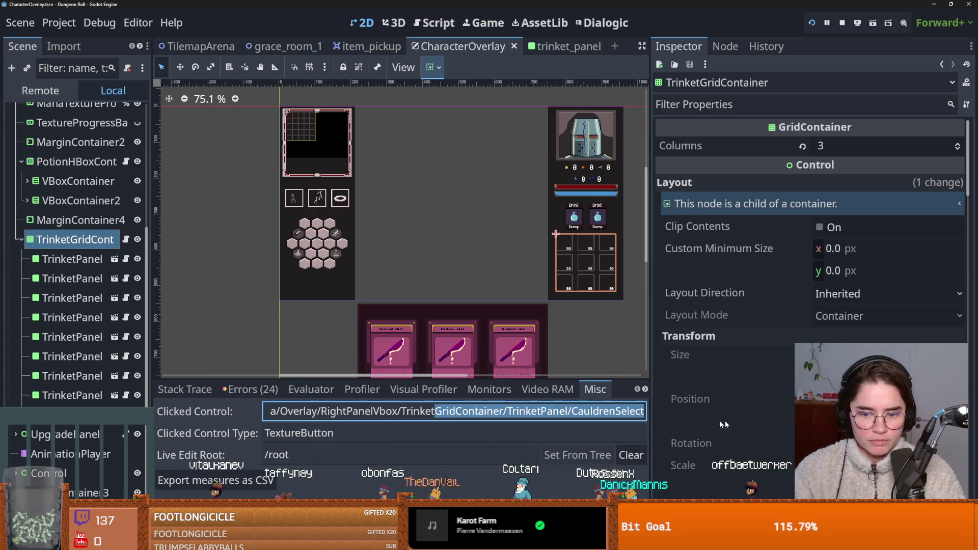
{"action": "left_click", "coordinate": [557, 46]}
{"action": "left_click", "coordinate": [67, 192]}
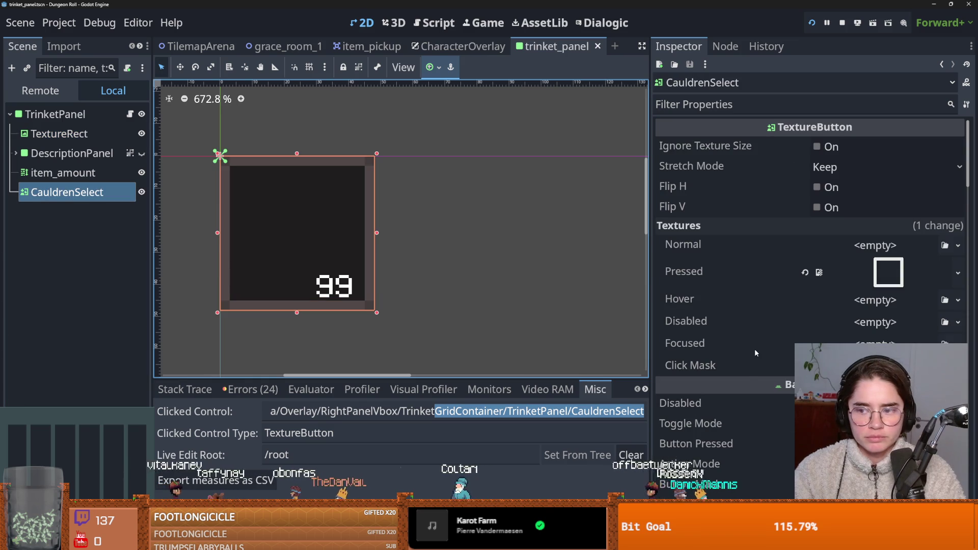
{"action": "scroll", "coordinate": [744, 342], "scroll_direction": "down", "scroll_amount": 4}
{"action": "scroll", "coordinate": [744, 341], "scroll_direction": "down", "scroll_amount": 4}
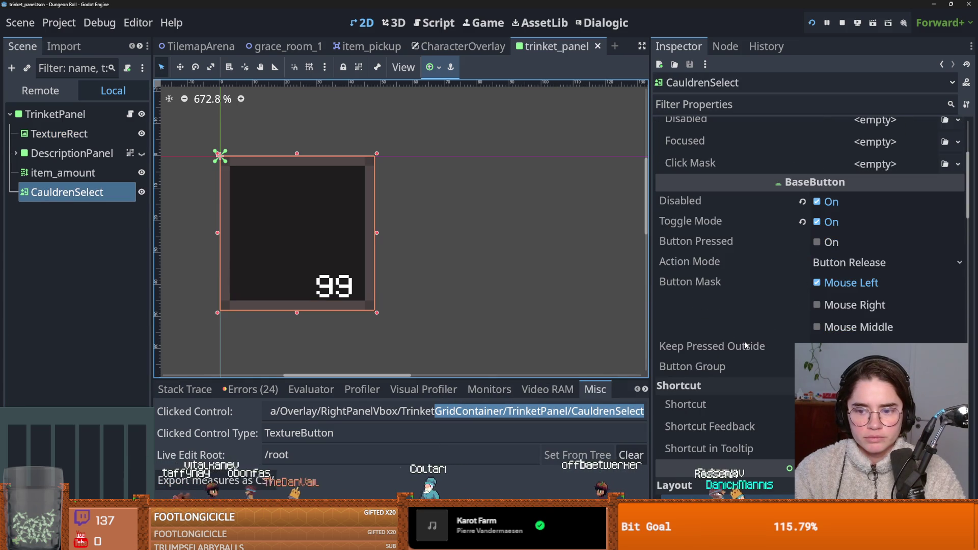
Save the trinket_panel scene, switch to its script, and rerun the project.
{"action": "key", "text": "ctrl+s"}
{"action": "key", "text": "ctrl+F3"}
{"action": "scroll", "coordinate": [429, 224], "scroll_direction": "up", "scroll_amount": 2}
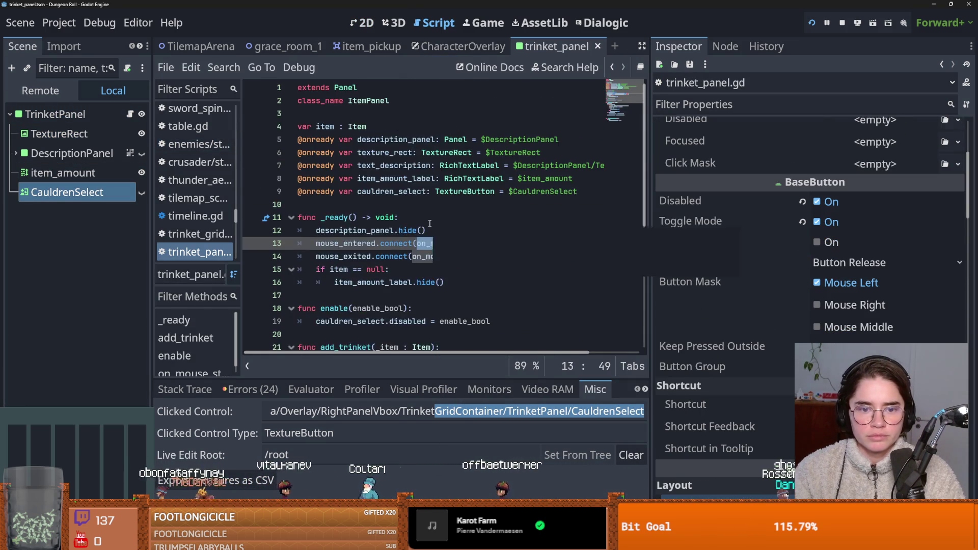
{"action": "scroll", "coordinate": [429, 224], "scroll_direction": "down", "scroll_amount": 1}
{"action": "left_click", "coordinate": [810, 24]}
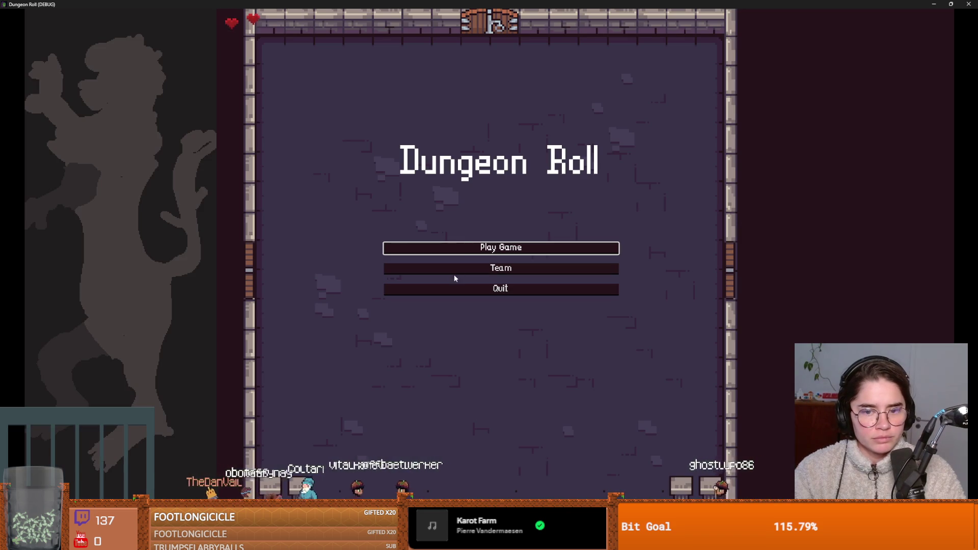
Start a new game as the Crusader and walk through the left door.
{"action": "left_click", "coordinate": [485, 248]}
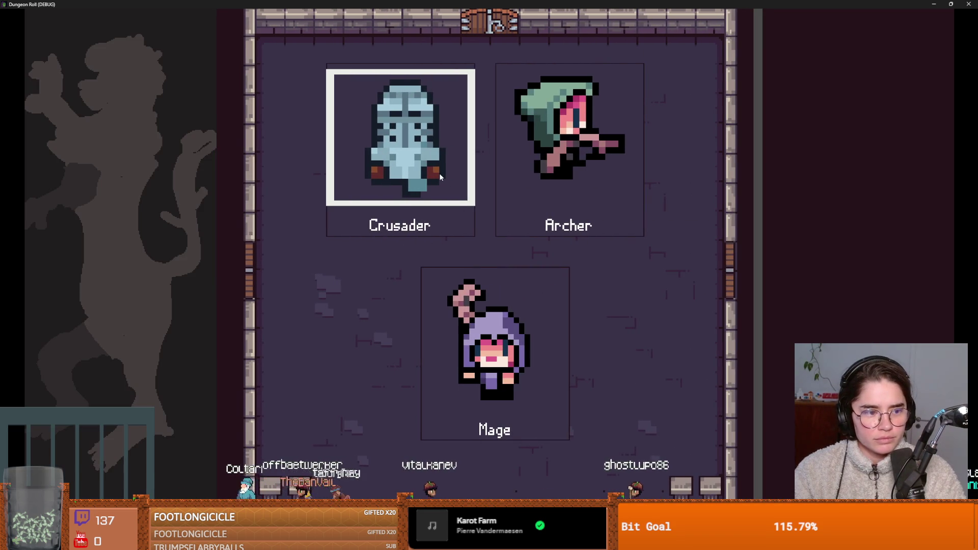
{"action": "left_click", "coordinate": [439, 185]}
{"action": "key", "text": "a"}
{"action": "key", "text": "s"}
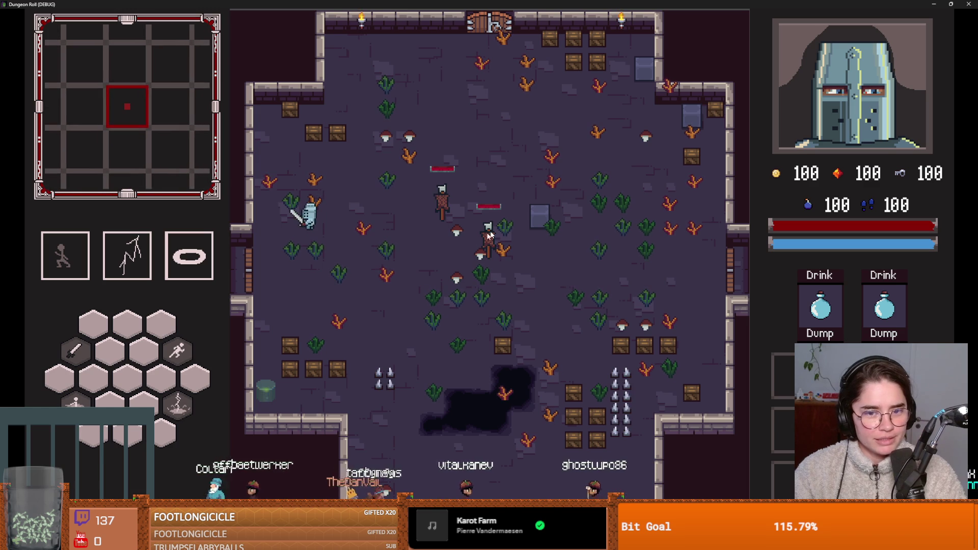
{"action": "key", "text": "a"}
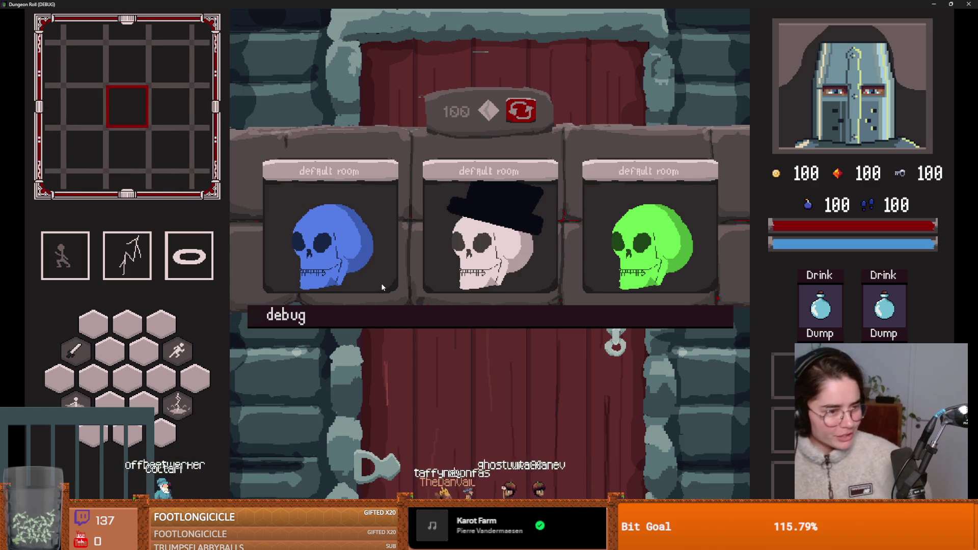
Pick the next room, then walk to the top door and interact with it.
{"action": "left_click", "coordinate": [443, 271]}
{"action": "key", "text": "w"}
{"action": "key", "text": "space"}
{"action": "key", "text": "s"}
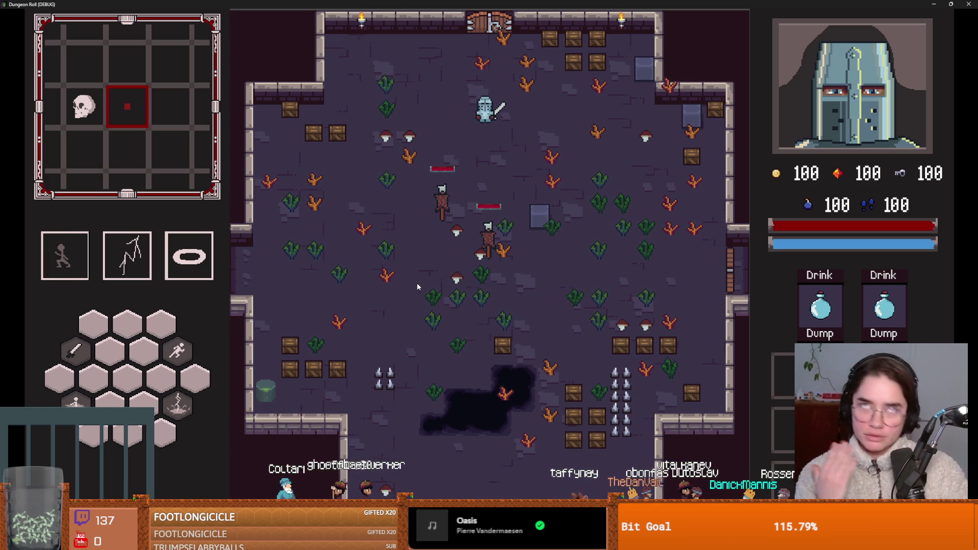
{"action": "key", "text": "w"}
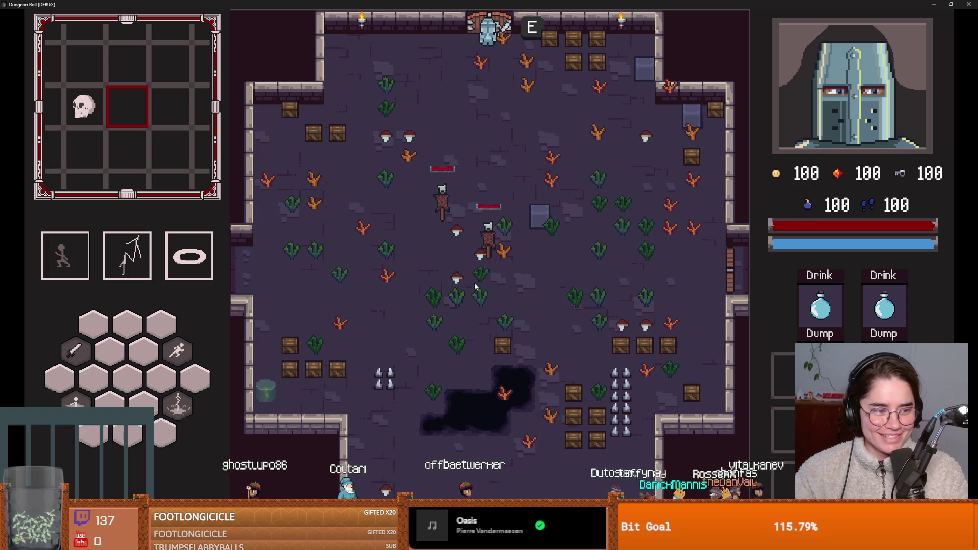
{"action": "key", "text": "e"}
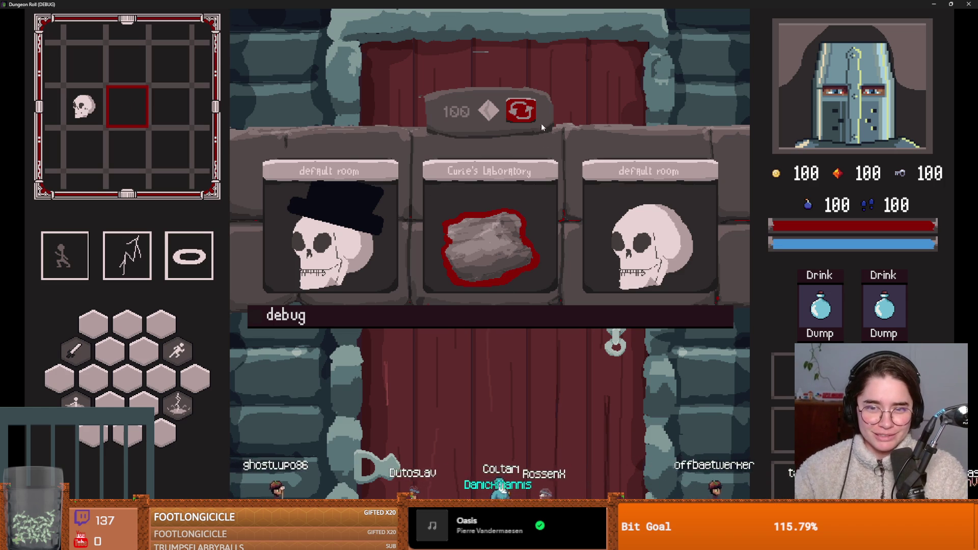
Reroll the room choices six times, enter a room, and check the Enemy projectiles travel slower tooltip.
{"action": "left_click", "coordinate": [523, 113]}
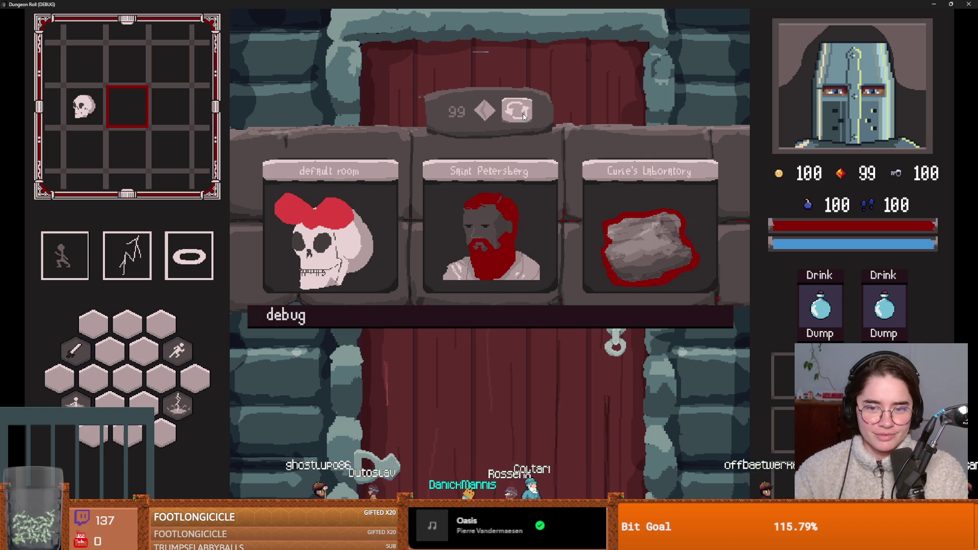
{"action": "left_click", "coordinate": [523, 113]}
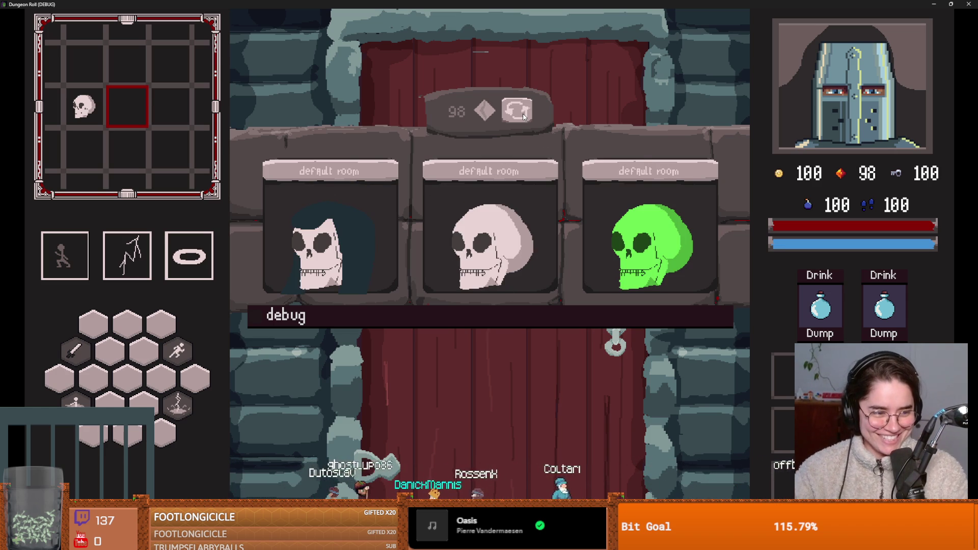
{"action": "left_click", "coordinate": [523, 114]}
{"action": "left_click", "coordinate": [523, 114]}
{"action": "left_click", "coordinate": [523, 114]}
{"action": "left_click", "coordinate": [523, 114]}
{"action": "left_click", "coordinate": [354, 232]}
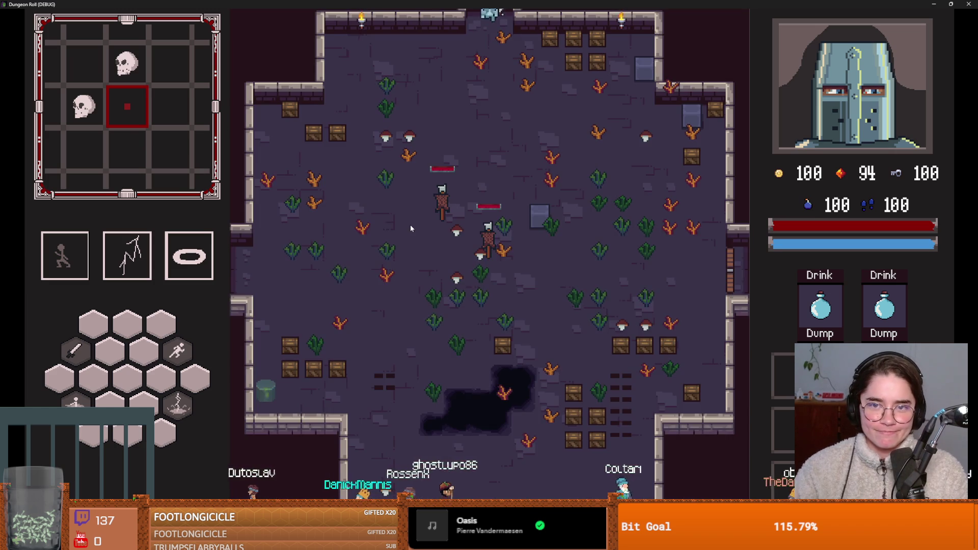
{"action": "key", "text": "w"}
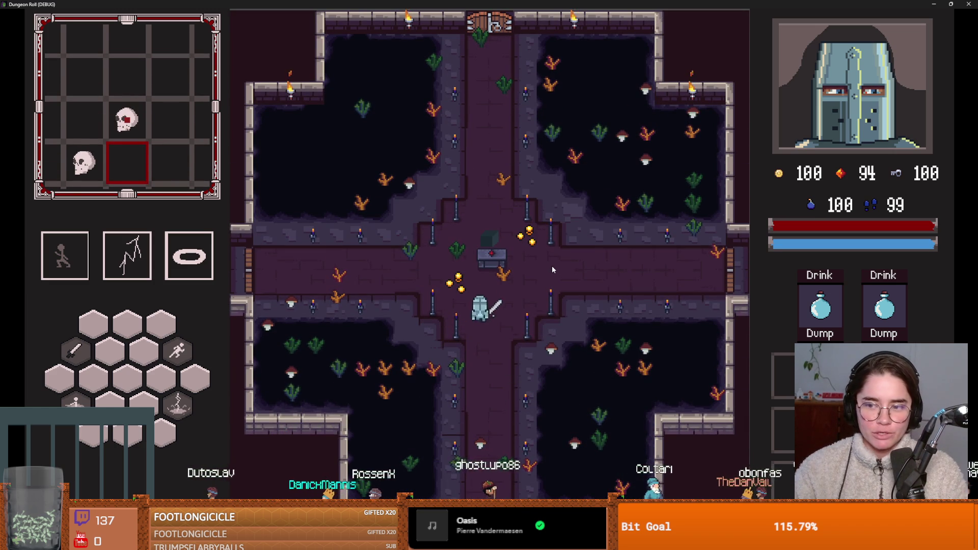
{"action": "mouse_move", "coordinate": [785, 364]}
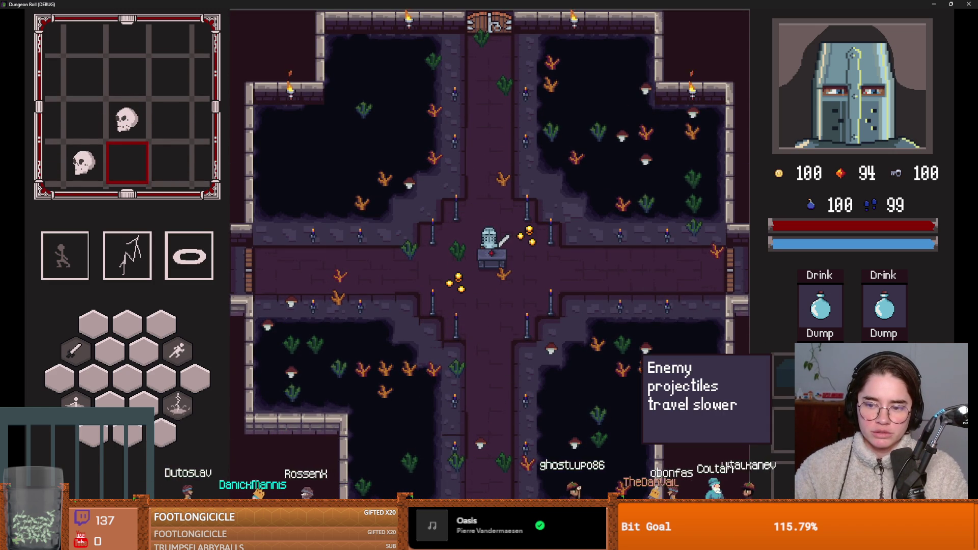
{"action": "key", "text": "a"}
{"action": "key", "text": "super+Down"}
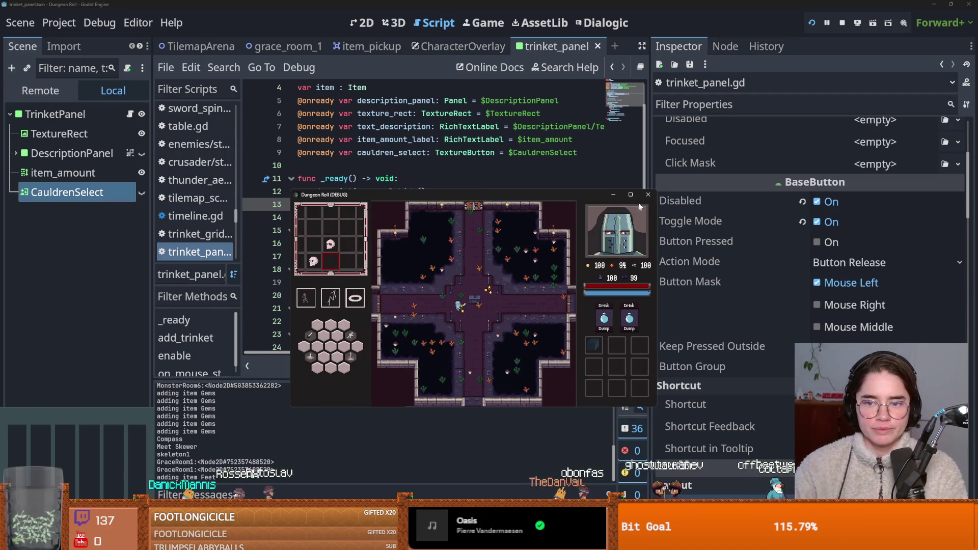
Close the running Dungeon Roll game and clear the selection in trinket_panel.gd.
{"action": "left_click", "coordinate": [646, 195]}
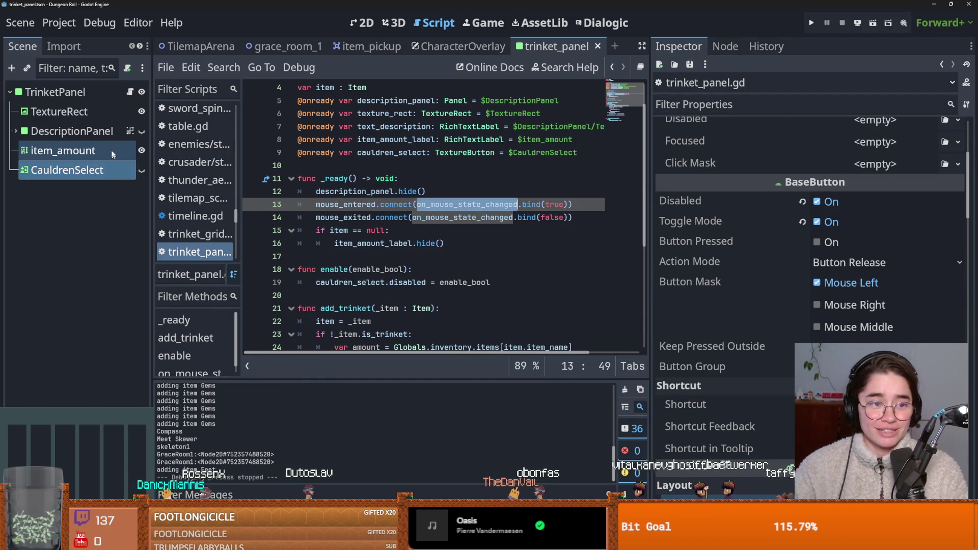
{"action": "left_click", "coordinate": [460, 206]}
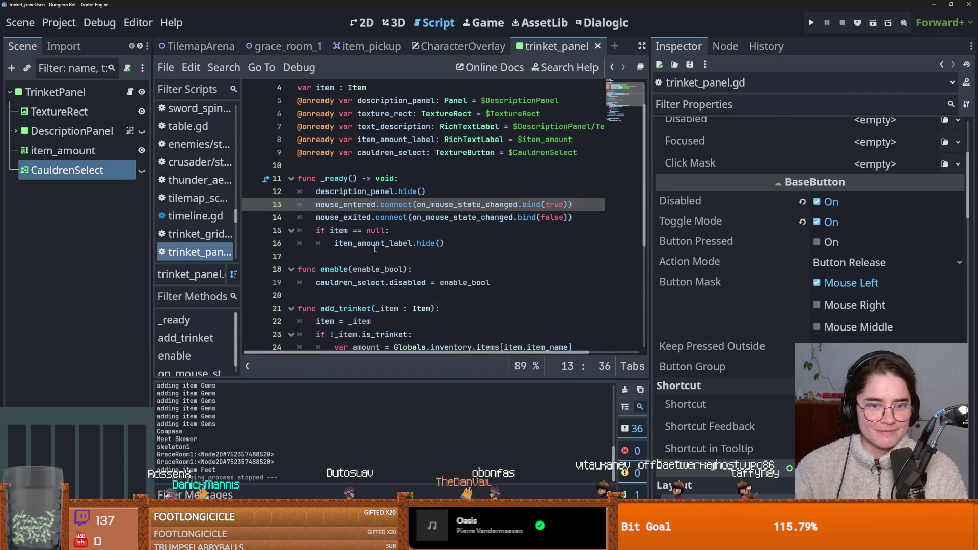
{"action": "scroll", "coordinate": [392, 201], "scroll_direction": "down", "scroll_amount": 4}
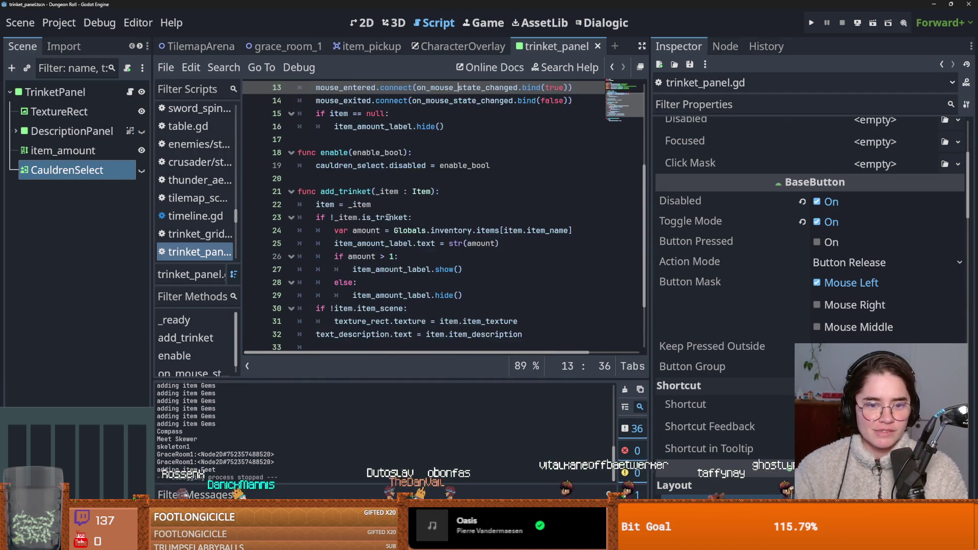
{"action": "scroll", "coordinate": [392, 213], "scroll_direction": "up", "scroll_amount": 2}
{"action": "scroll", "coordinate": [370, 189], "scroll_direction": "down", "scroll_amount": 3}
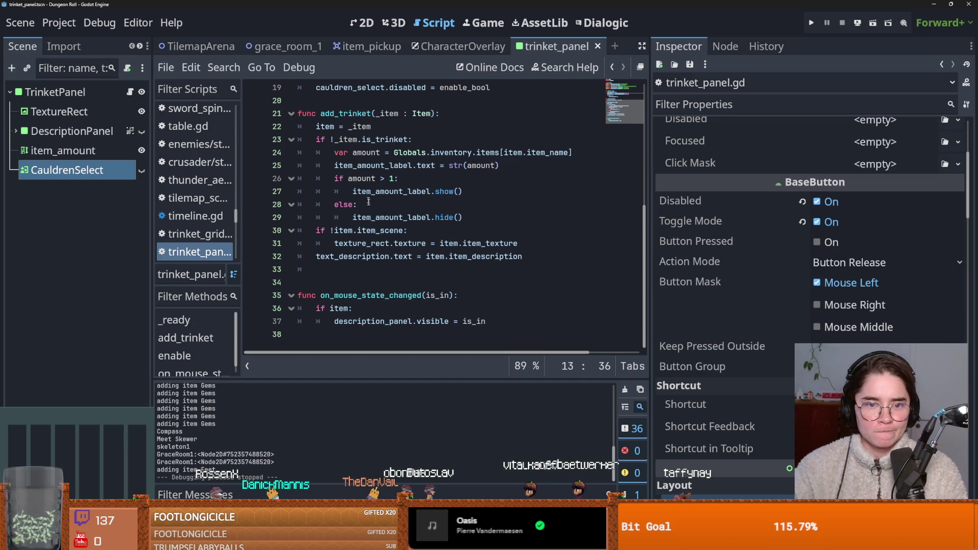
{"action": "scroll", "coordinate": [394, 237], "scroll_direction": "up", "scroll_amount": 3}
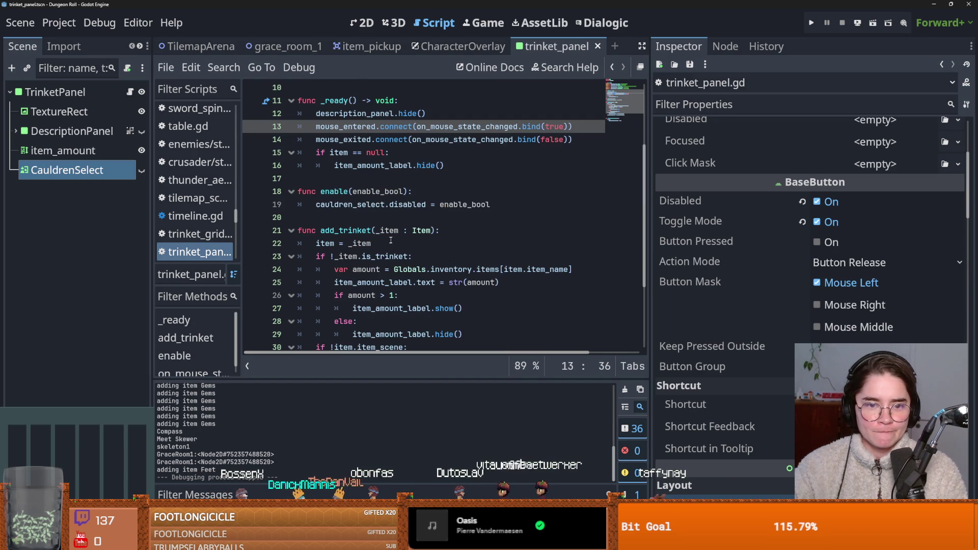
Add a blank line after the cauldren_select.disabled assignment on line 19 and save.
{"action": "double_click", "coordinate": [371, 204]}
{"action": "double_click", "coordinate": [407, 204]}
{"action": "double_click", "coordinate": [465, 204]}
{"action": "left_click", "coordinate": [410, 209]}
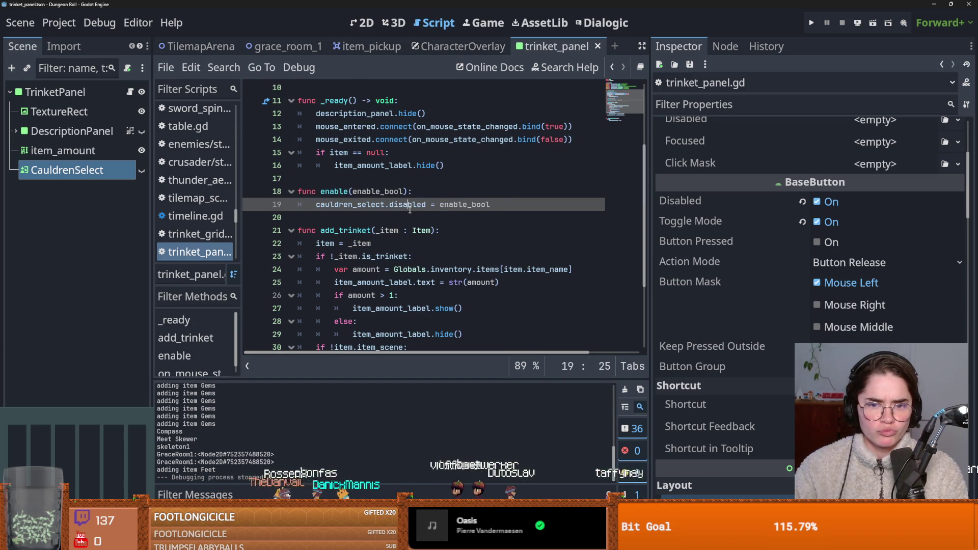
{"action": "double_click", "coordinate": [465, 205]}
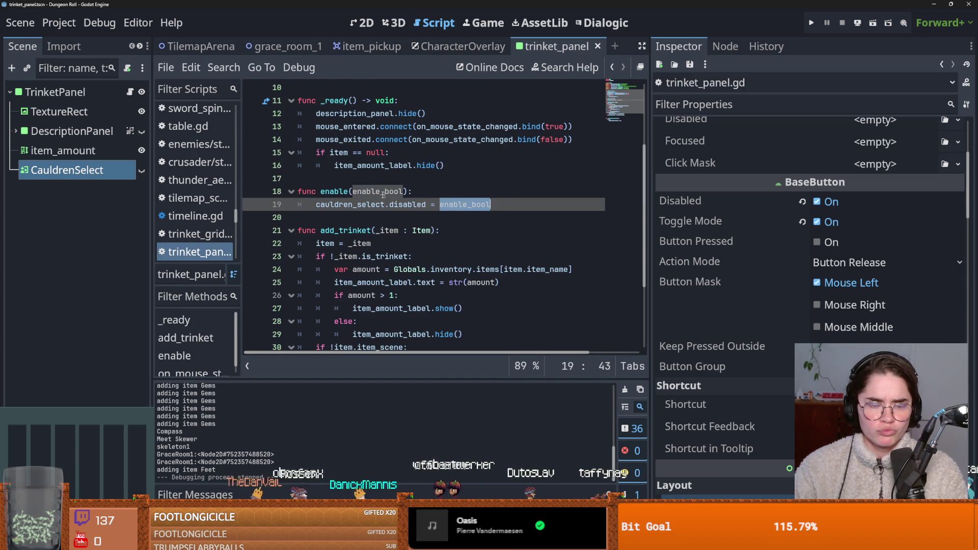
{"action": "left_click", "coordinate": [515, 202]}
{"action": "key", "text": "Return"}
{"action": "scroll", "coordinate": [359, 201], "scroll_direction": "up", "scroll_amount": 2}
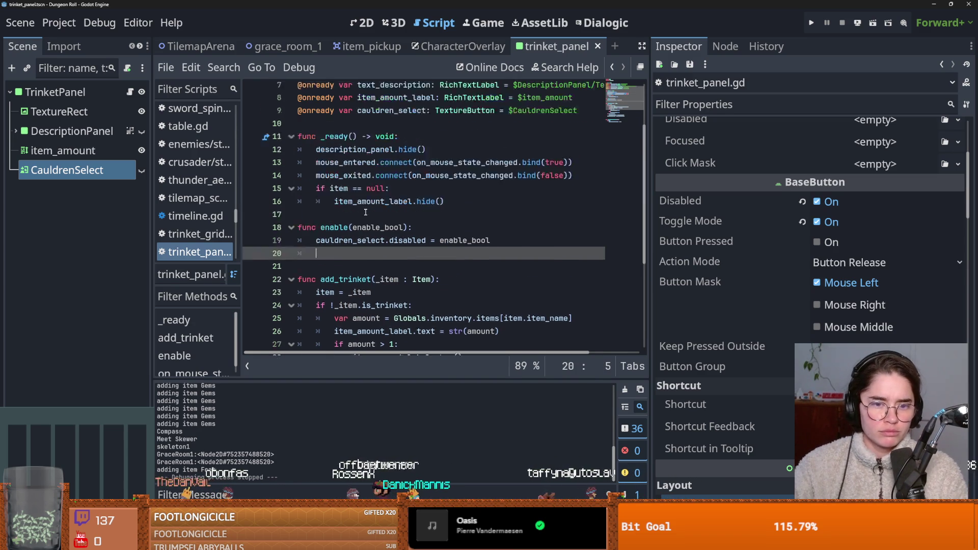
{"action": "key", "text": "ctrl+s"}
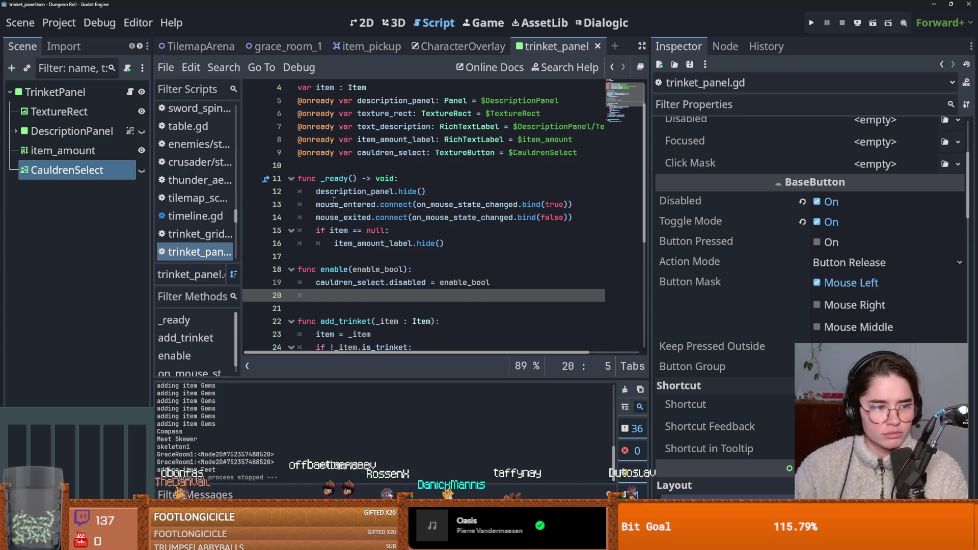
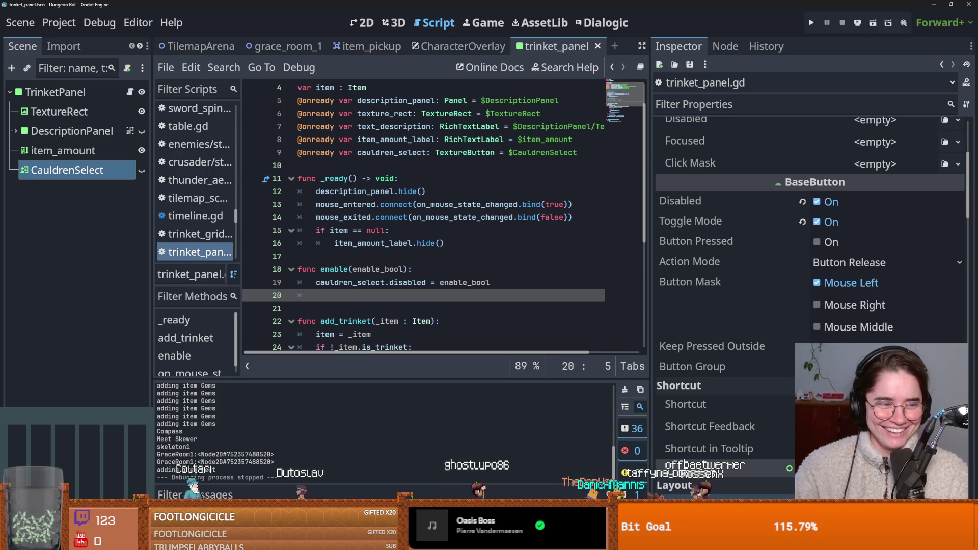
Place the caret in enable(), then show the FileSystem dock with its filter focused.
{"action": "left_click", "coordinate": [353, 282]}
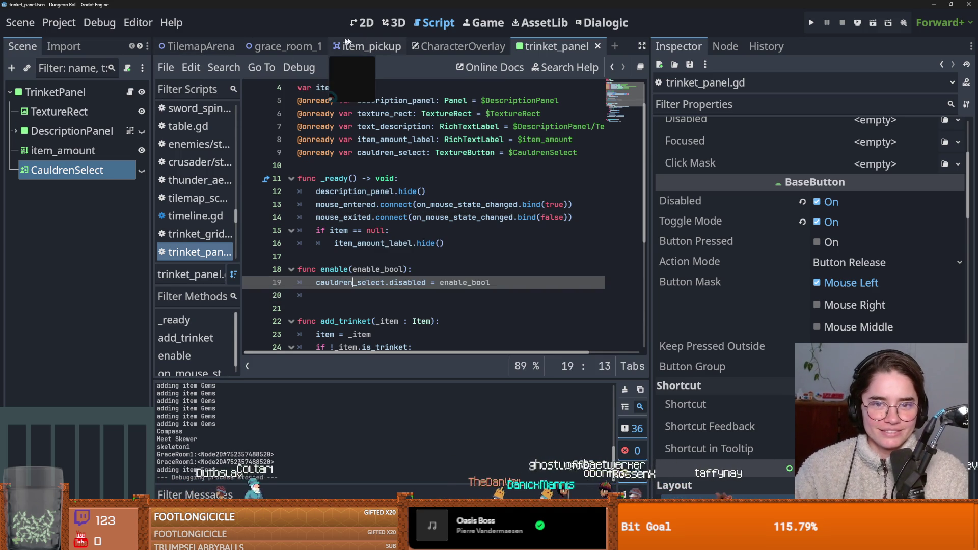
{"action": "scroll", "coordinate": [61, 47], "scroll_direction": "down", "scroll_amount": 1}
{"action": "left_click", "coordinate": [80, 49]}
{"action": "left_click", "coordinate": [64, 91]}
Filter the FileSystem for 'cauldr' and open cauldron_room.tscn.
{"action": "double_click", "coordinate": [65, 92]}
{"action": "type", "text": "cay"}
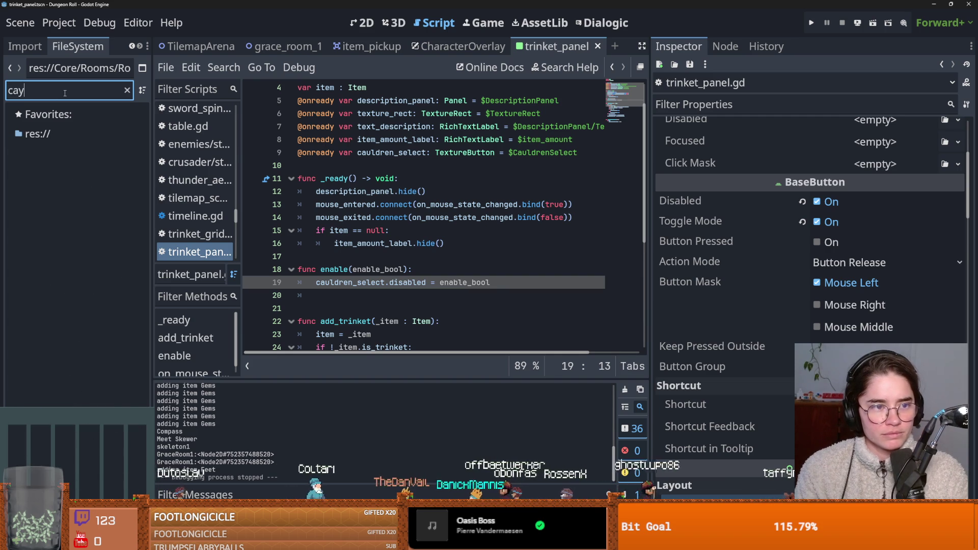
{"action": "key", "text": "BackSpace"}
{"action": "type", "text": "uldre"}
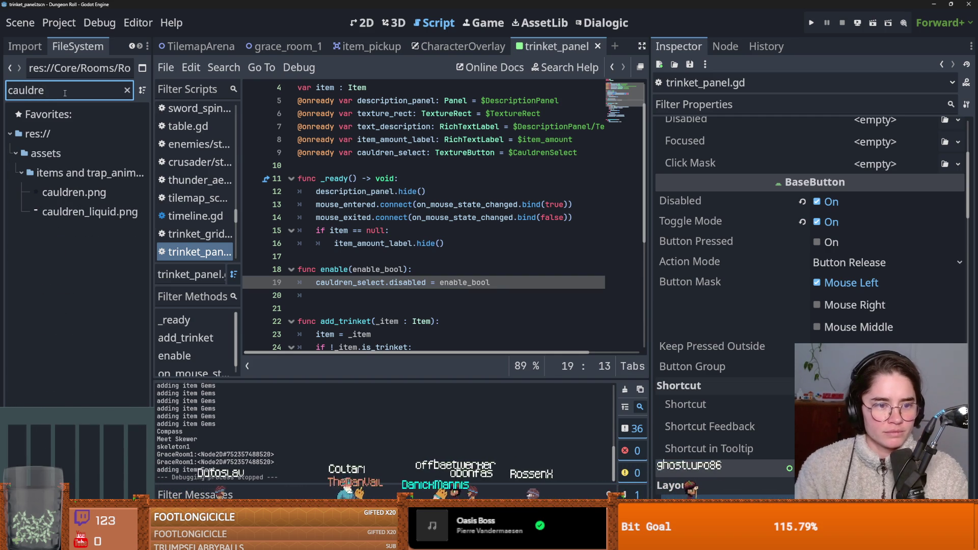
{"action": "key", "text": "BackSpace"}
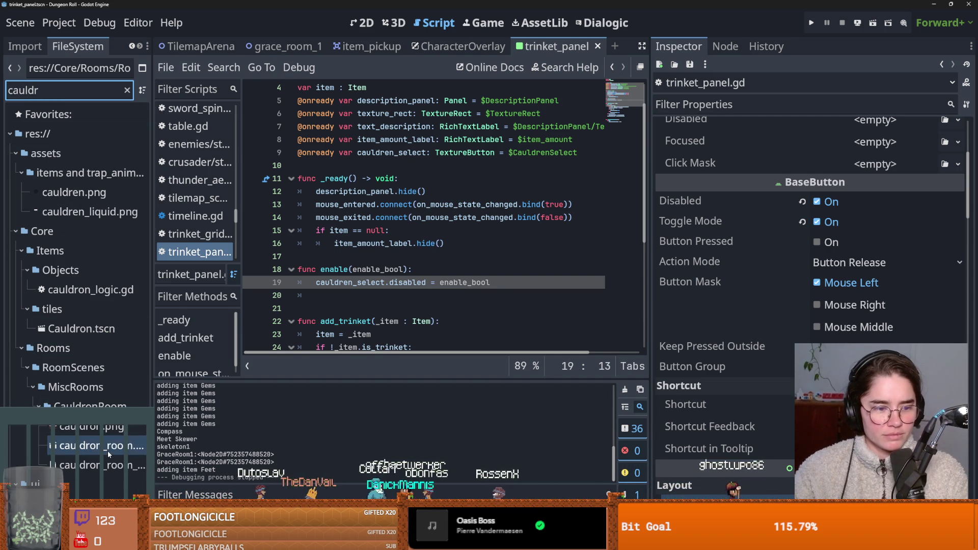
{"action": "double_click", "coordinate": [107, 451]}
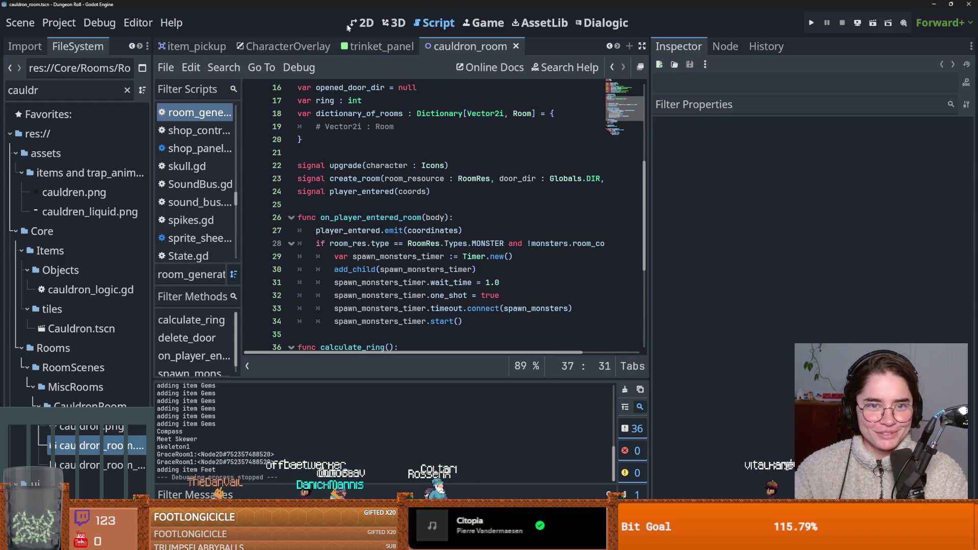
View the cauldron room in 2D with its Scene tree shown in a widened dock.
{"action": "left_click", "coordinate": [362, 22]}
{"action": "scroll", "coordinate": [394, 202], "scroll_direction": "up", "scroll_amount": 4}
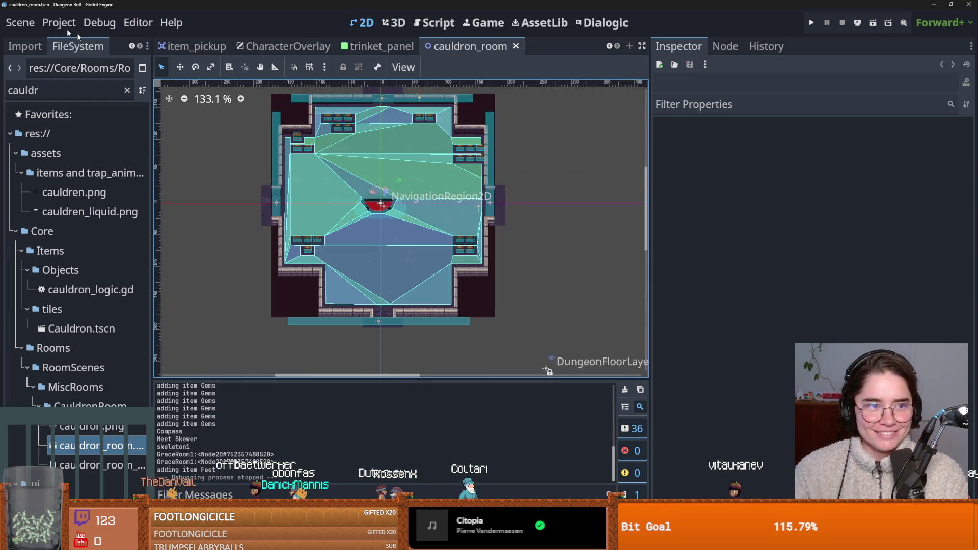
{"action": "left_click", "coordinate": [24, 46]}
{"action": "left_click", "coordinate": [17, 47]}
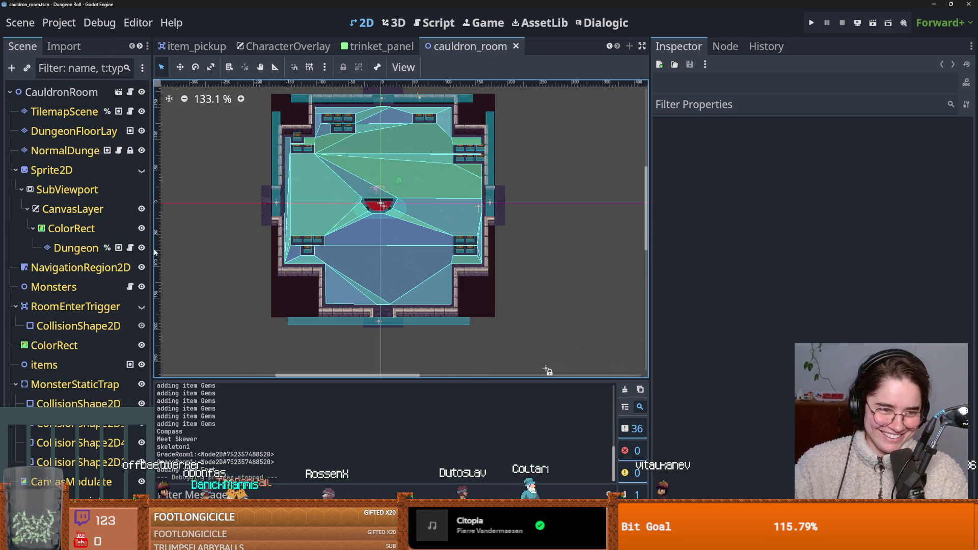
{"action": "left_click_drag", "start_coordinate": [157, 252], "coordinate": [270, 252]}
Open Cauldron.tscn and its CauldronLogic node's cauldron_logic.gd script.
{"action": "left_click", "coordinate": [117, 47]}
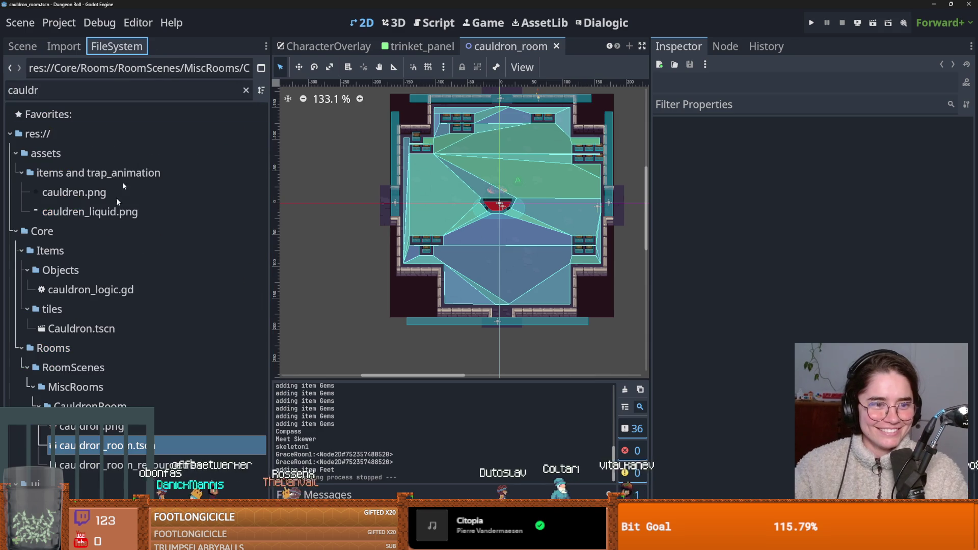
{"action": "double_click", "coordinate": [100, 331]}
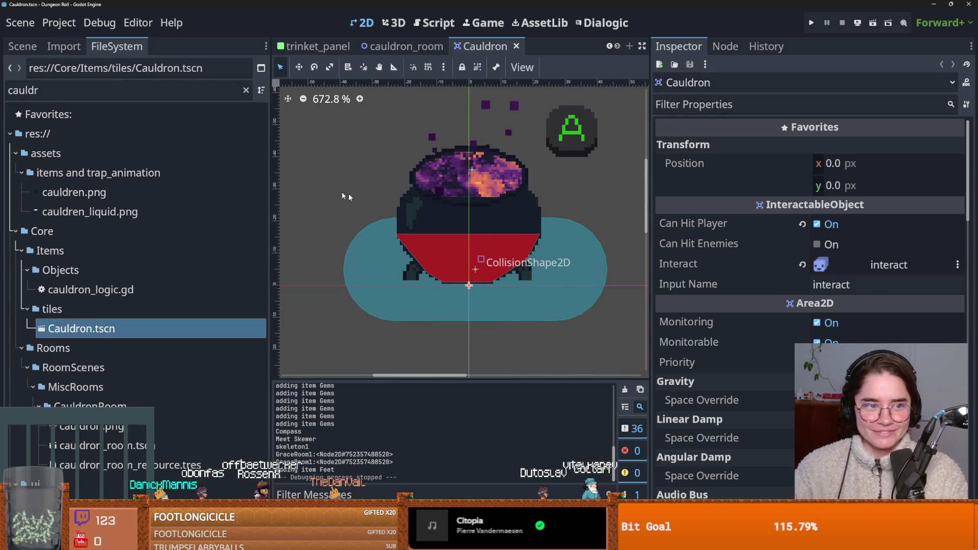
{"action": "left_click", "coordinate": [22, 46]}
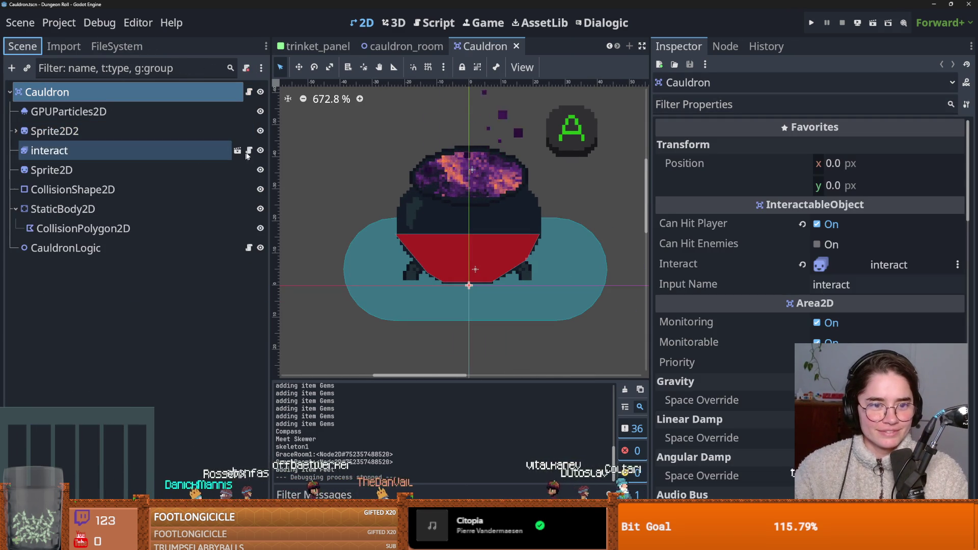
{"action": "left_click", "coordinate": [249, 249]}
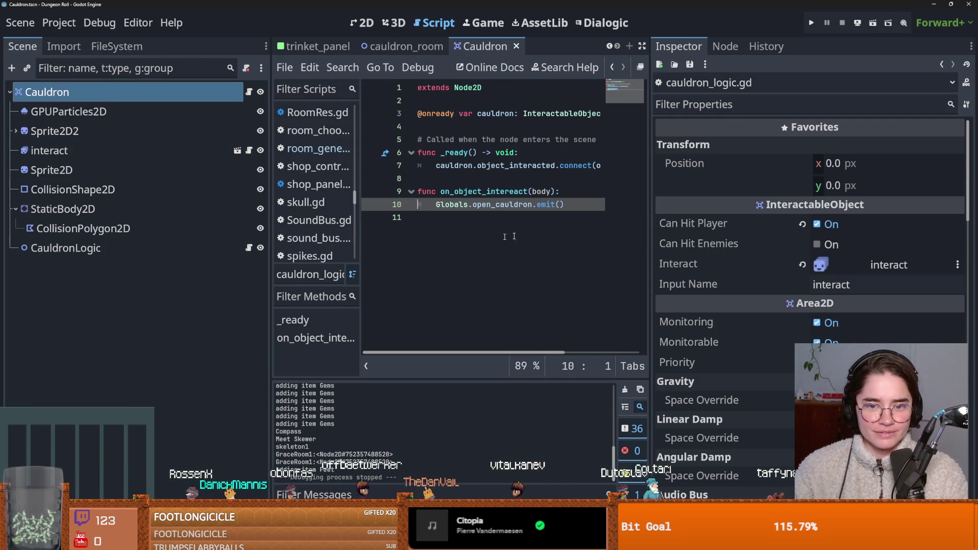
Cycle through cauldron_room, trinket_panel and Cauldron, narrow the inspector, and land on CharacterOverlay.
{"action": "left_click_drag", "start_coordinate": [532, 204], "coordinate": [434, 204]}
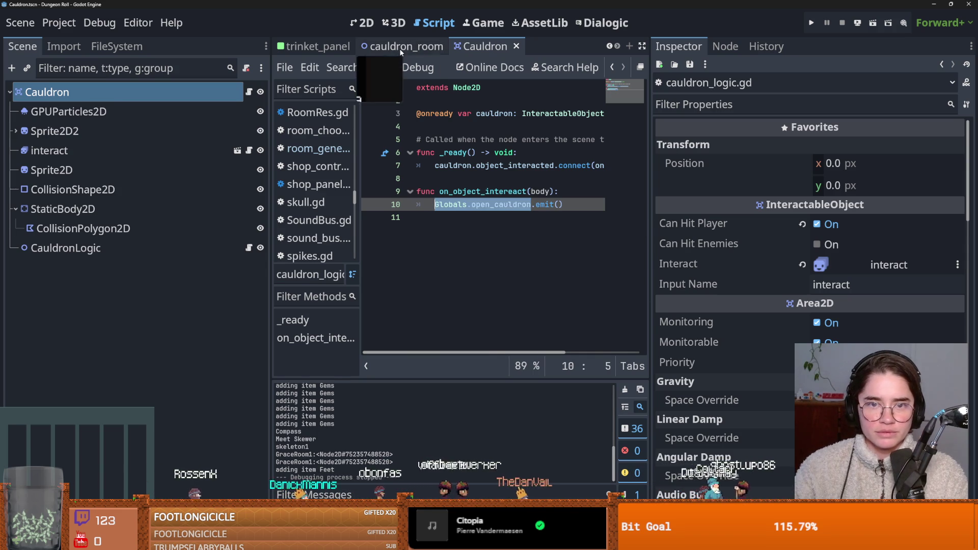
{"action": "left_click", "coordinate": [399, 48]}
{"action": "left_click", "coordinate": [316, 46]}
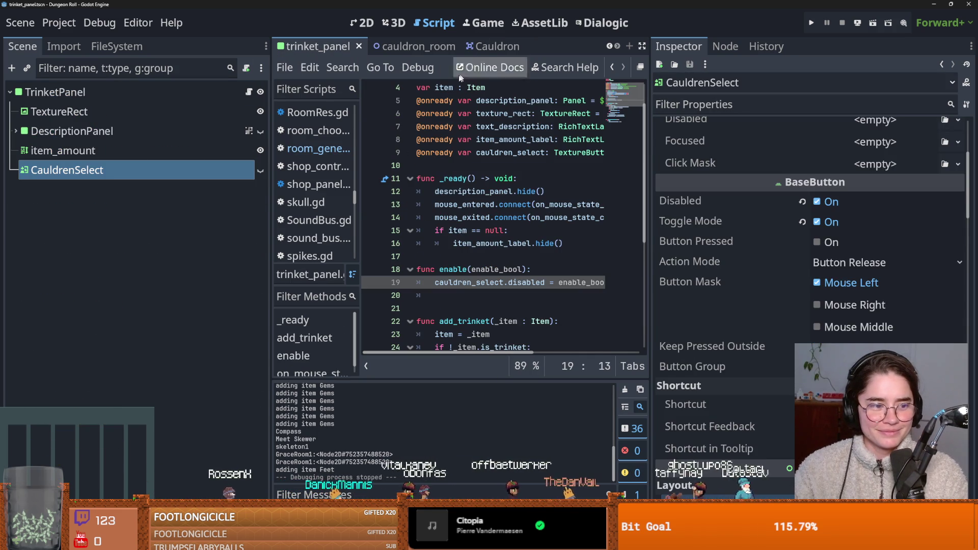
{"action": "left_click", "coordinate": [374, 26]}
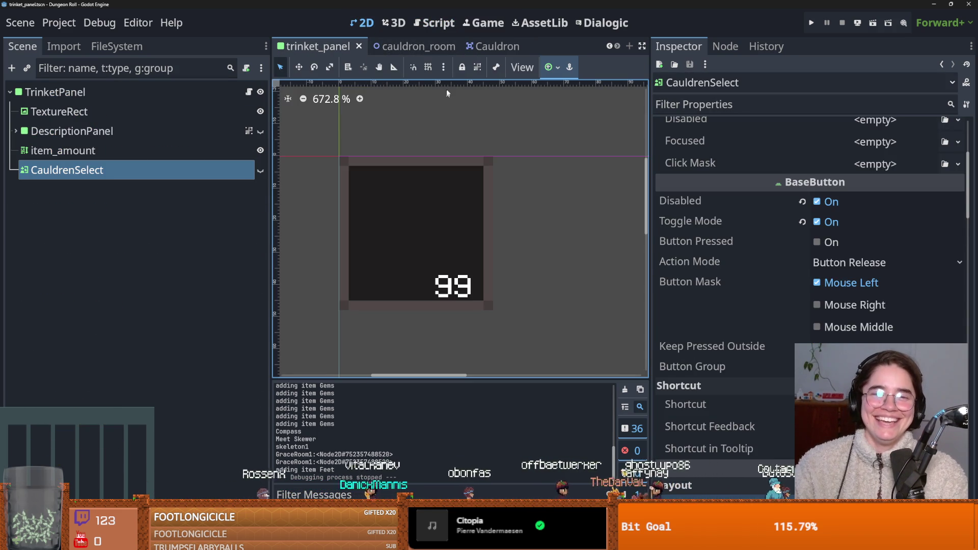
{"action": "left_click", "coordinate": [487, 46]}
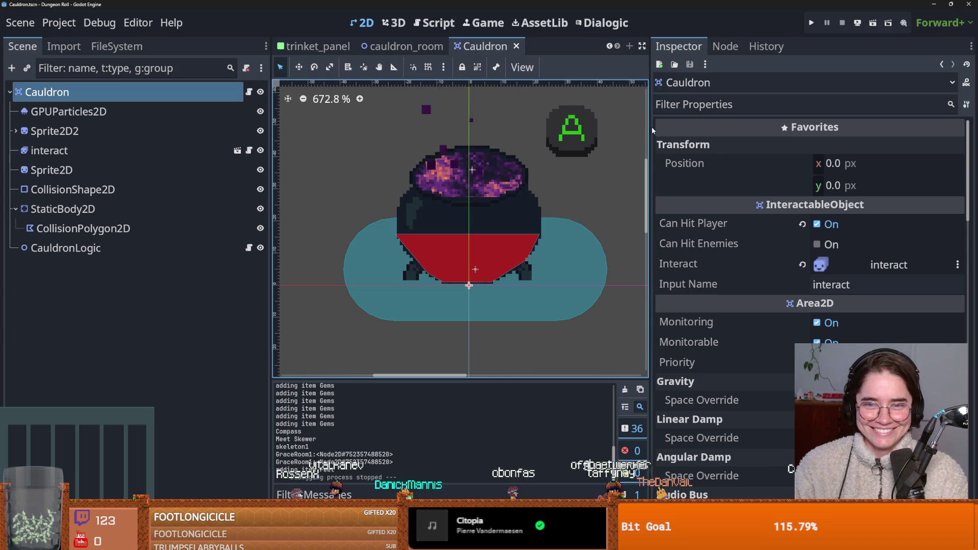
{"action": "left_click_drag", "start_coordinate": [652, 127], "coordinate": [843, 127]}
{"action": "left_click", "coordinate": [491, 46]}
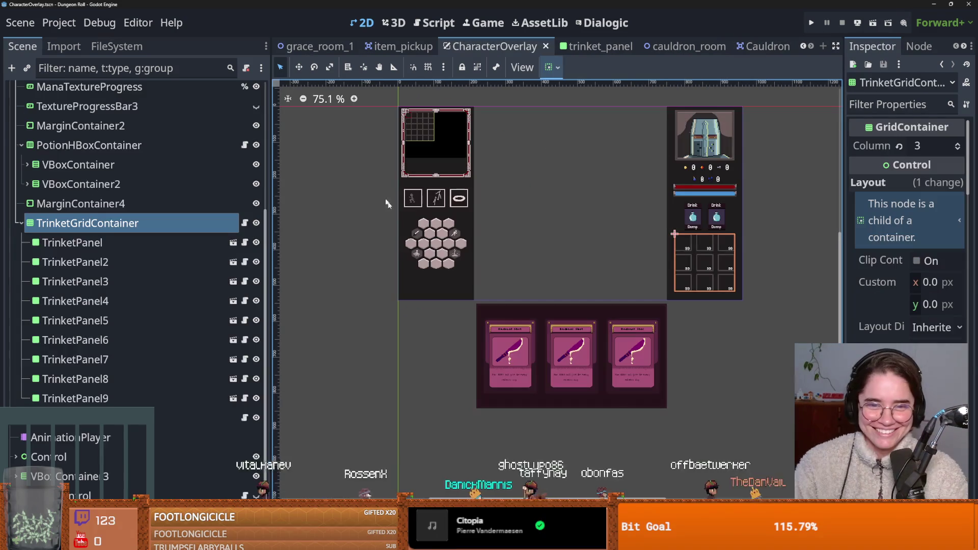
Open TrinketGridContainer's trinket_grid script, review its add_trinket() loop, and save.
{"action": "left_click", "coordinate": [245, 223]}
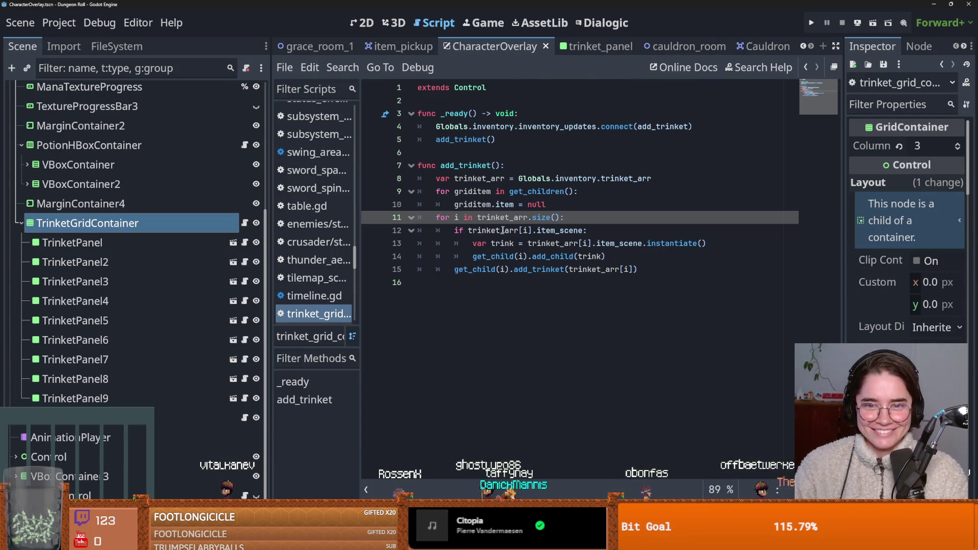
{"action": "left_click", "coordinate": [511, 127]}
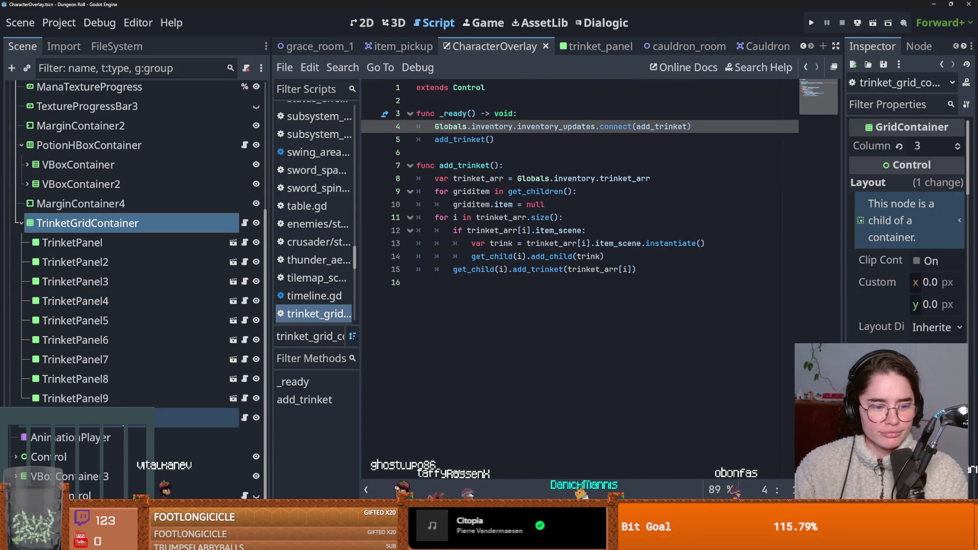
{"action": "left_click", "coordinate": [362, 23]}
{"action": "left_click", "coordinate": [244, 223]}
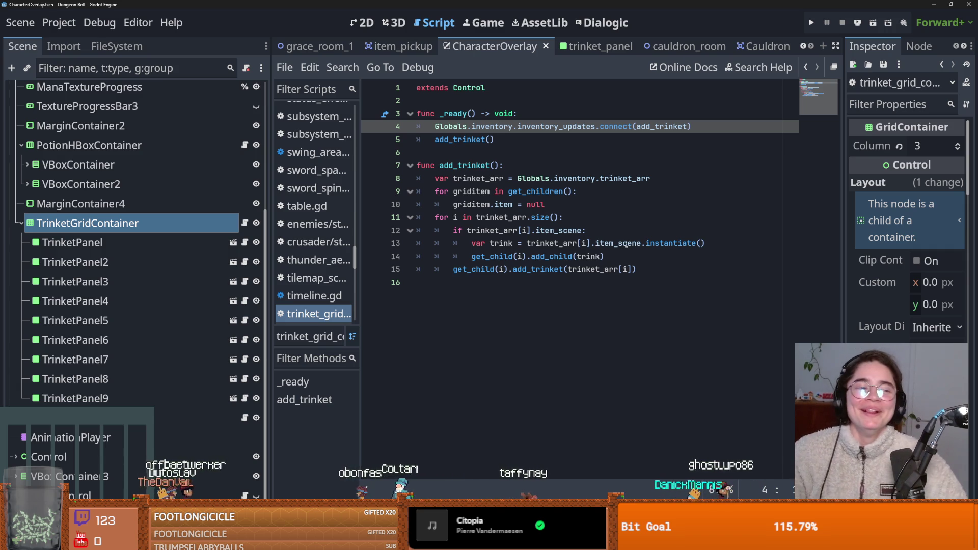
{"action": "left_click", "coordinate": [525, 280]}
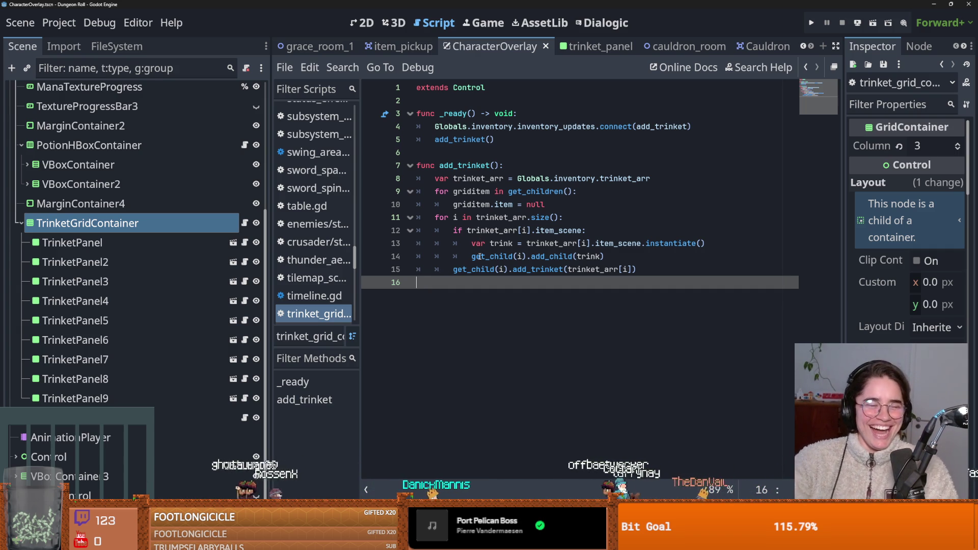
{"action": "mouse_move", "coordinate": [479, 256]}
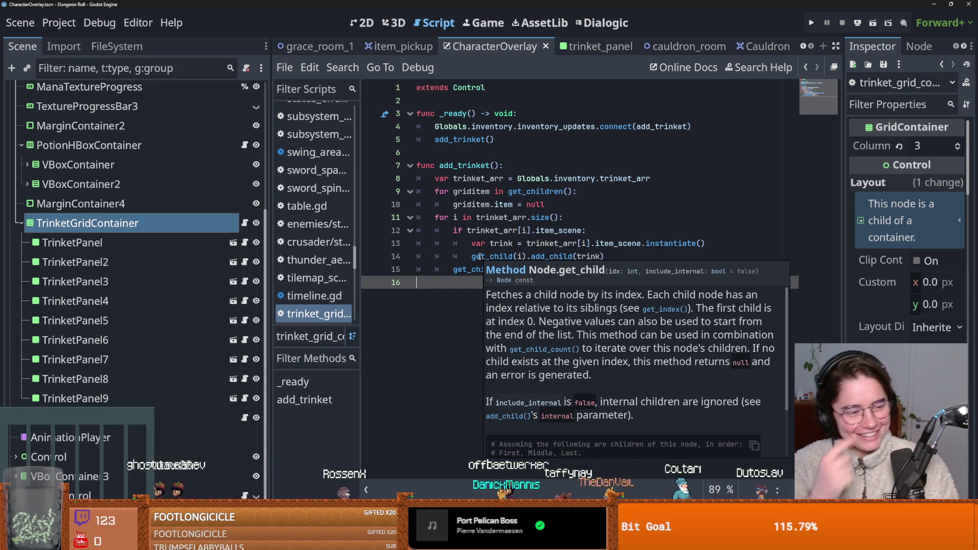
{"action": "left_click", "coordinate": [514, 237]}
{"action": "key", "text": "ctrl+s"}
Glance at the cauldron-filtered file list, then return to the overlay's node tree.
{"action": "left_click", "coordinate": [509, 217]}
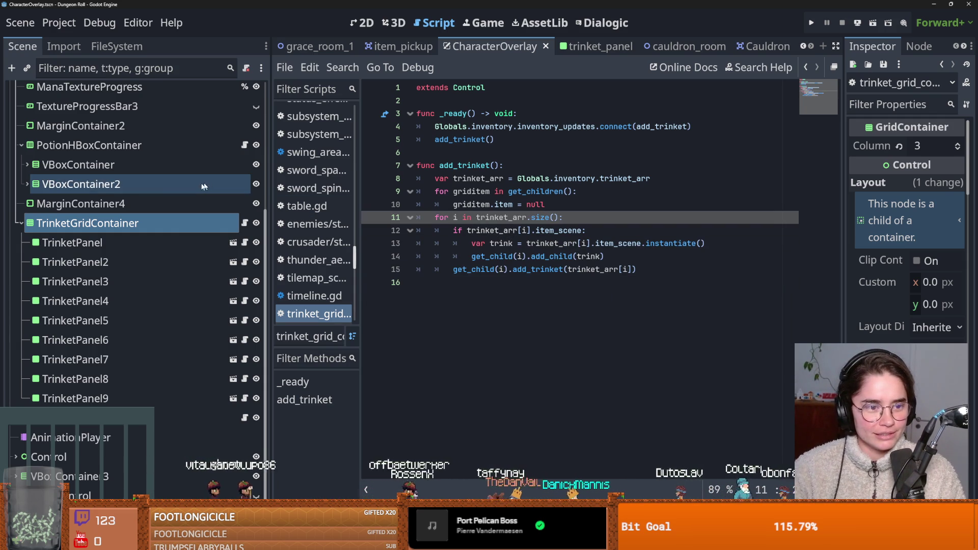
{"action": "scroll", "coordinate": [206, 186], "scroll_direction": "up", "scroll_amount": 5}
{"action": "left_click", "coordinate": [117, 46]}
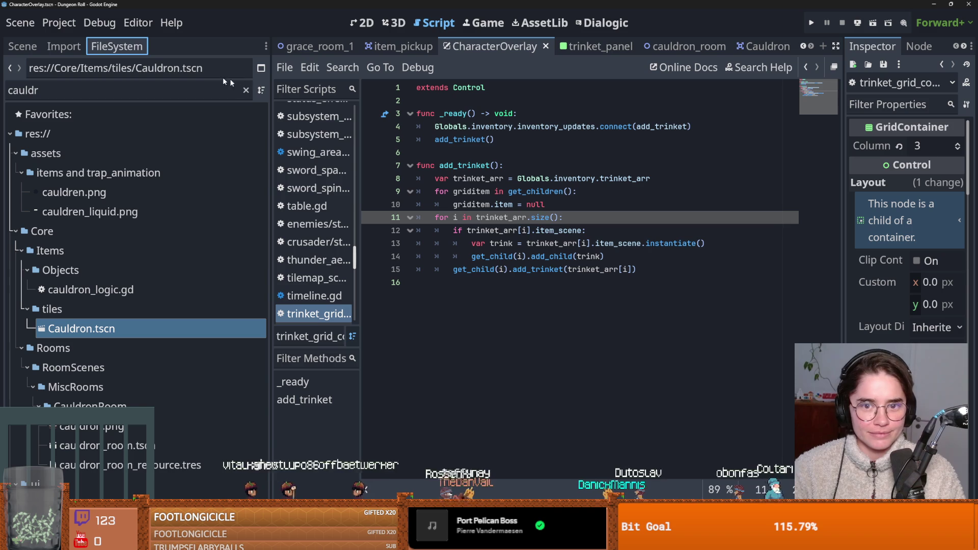
{"action": "left_click", "coordinate": [22, 46]}
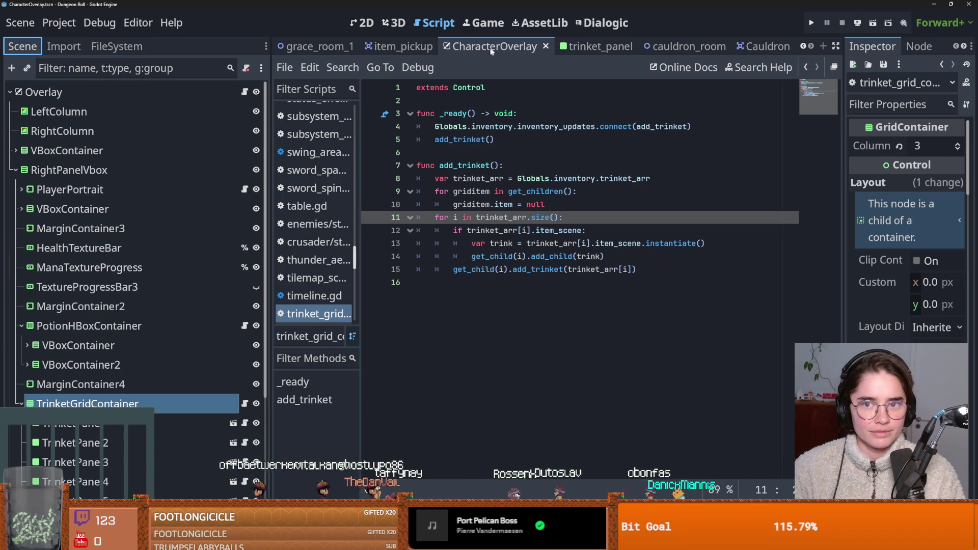
Open the Cauldron node's InteractableObject script in the Cauldron scene and save.
{"action": "left_click", "coordinate": [754, 47]}
{"action": "left_click", "coordinate": [250, 96]}
{"action": "scroll", "coordinate": [509, 305], "scroll_direction": "down", "scroll_amount": 1}
{"action": "left_click", "coordinate": [438, 282]}
{"action": "key", "text": "ctrl+s"}
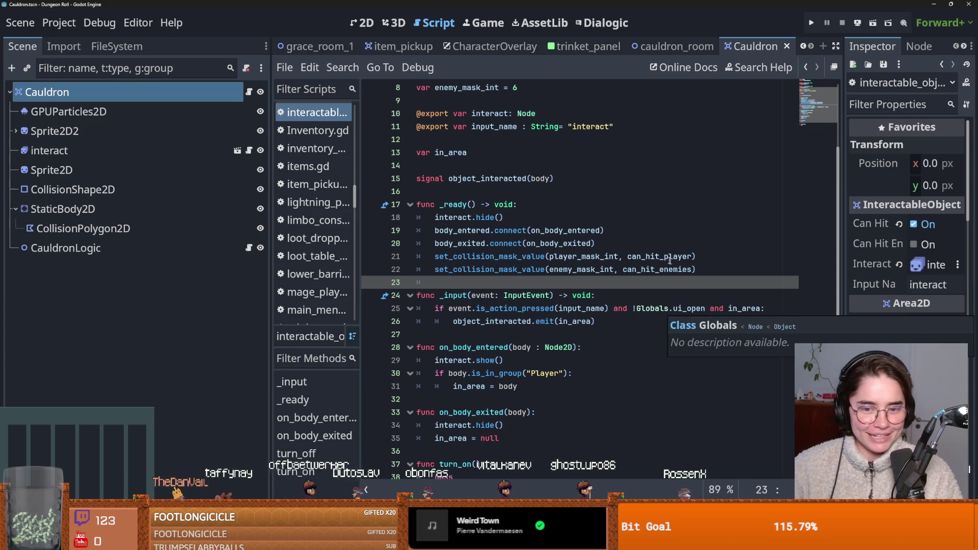
Save and read through the InteractableObject script's _input handler.
{"action": "key", "text": "ctrl+s"}
{"action": "scroll", "coordinate": [555, 327], "scroll_direction": "down", "scroll_amount": 2}
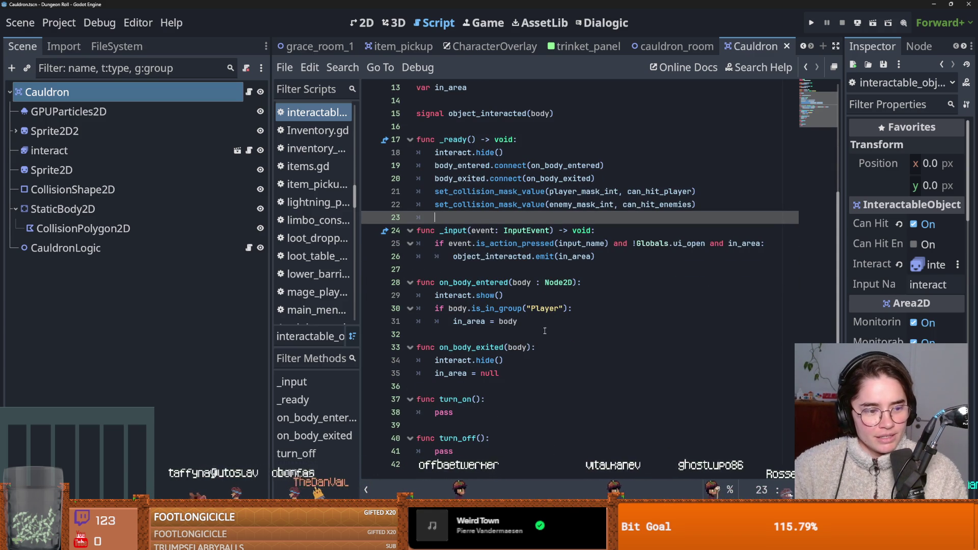
{"action": "scroll", "coordinate": [487, 332], "scroll_direction": "up", "scroll_amount": 1}
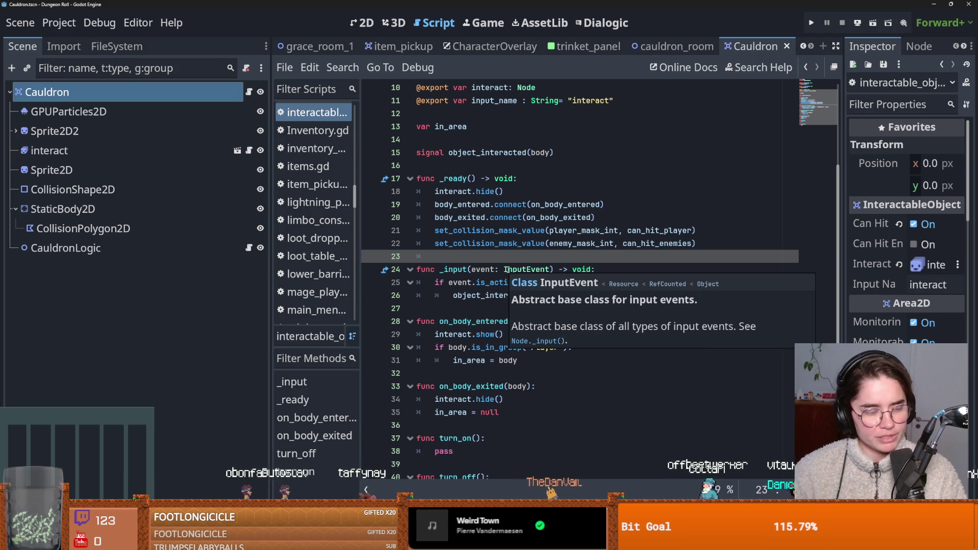
{"action": "mouse_move", "coordinate": [508, 270]}
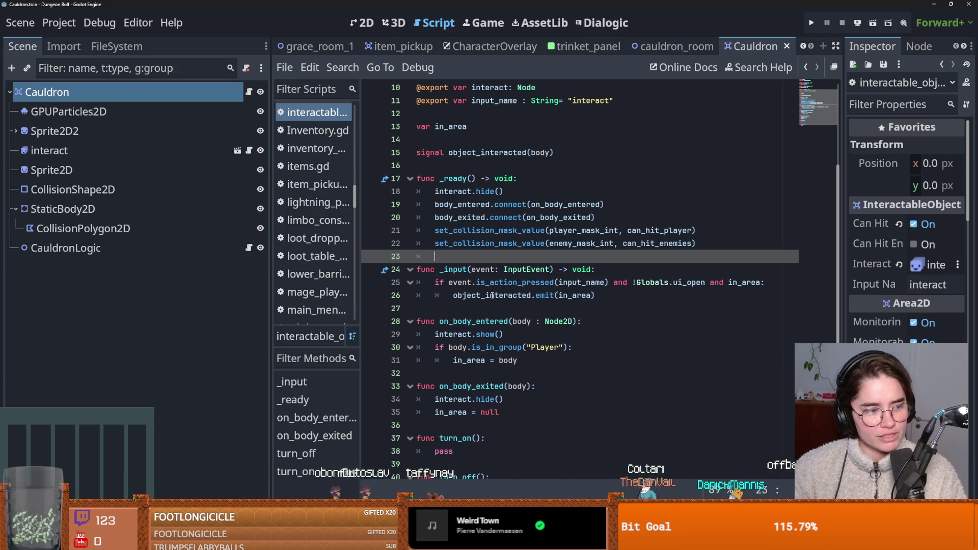
{"action": "mouse_move", "coordinate": [492, 295]}
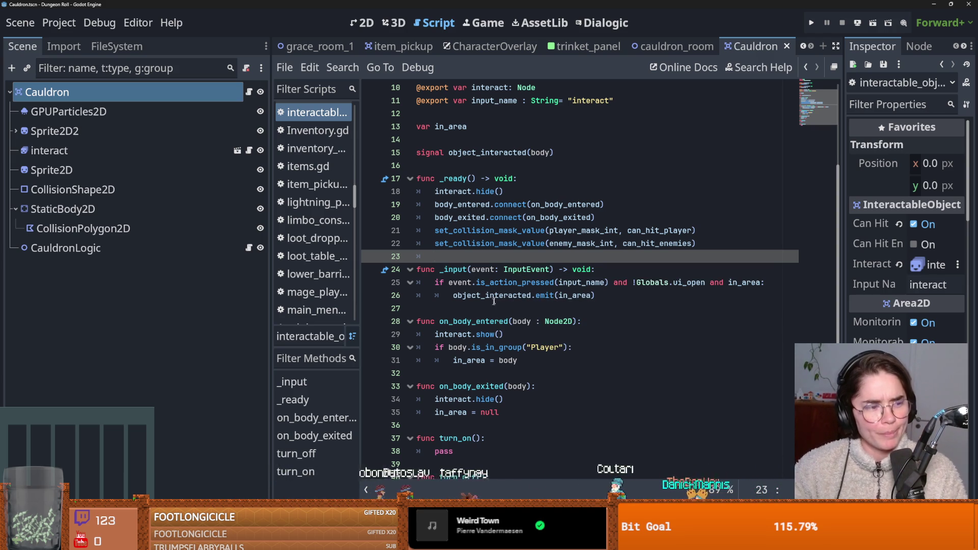
{"action": "key", "text": "ctrl+s"}
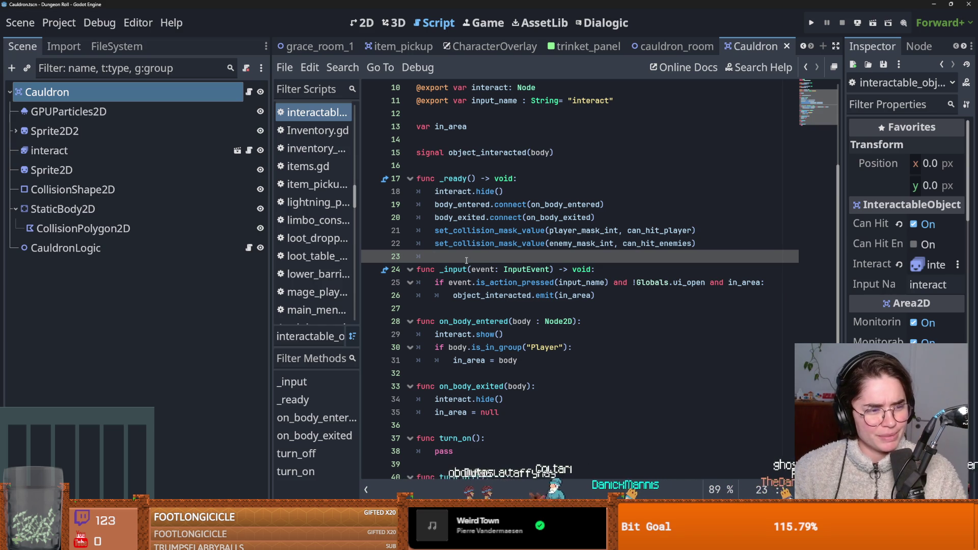
{"action": "scroll", "coordinate": [467, 258], "scroll_direction": "down", "scroll_amount": 1}
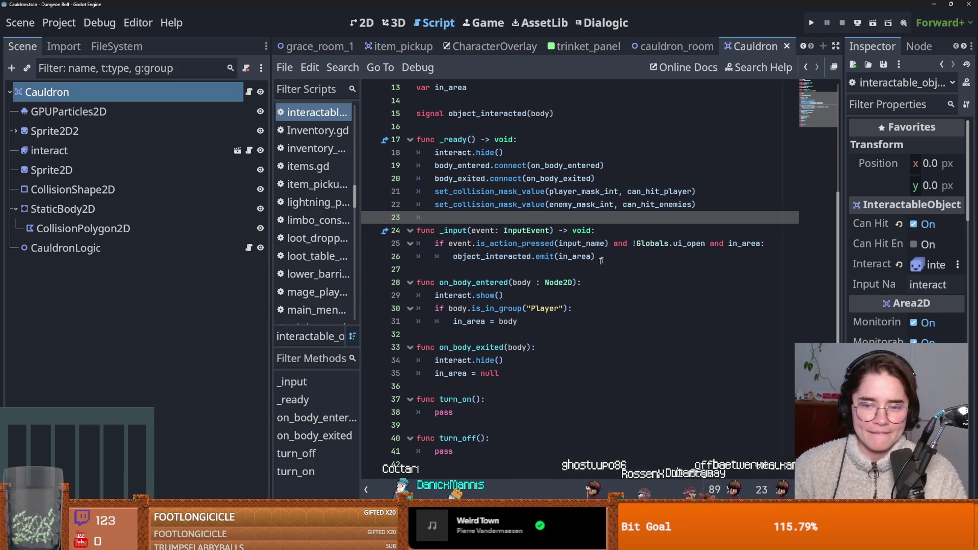
{"action": "scroll", "coordinate": [578, 294], "scroll_direction": "up", "scroll_amount": 1}
Highlight object_interacted on the emit line and follow it to cauldron_logic.gd.
{"action": "left_click", "coordinate": [523, 296]}
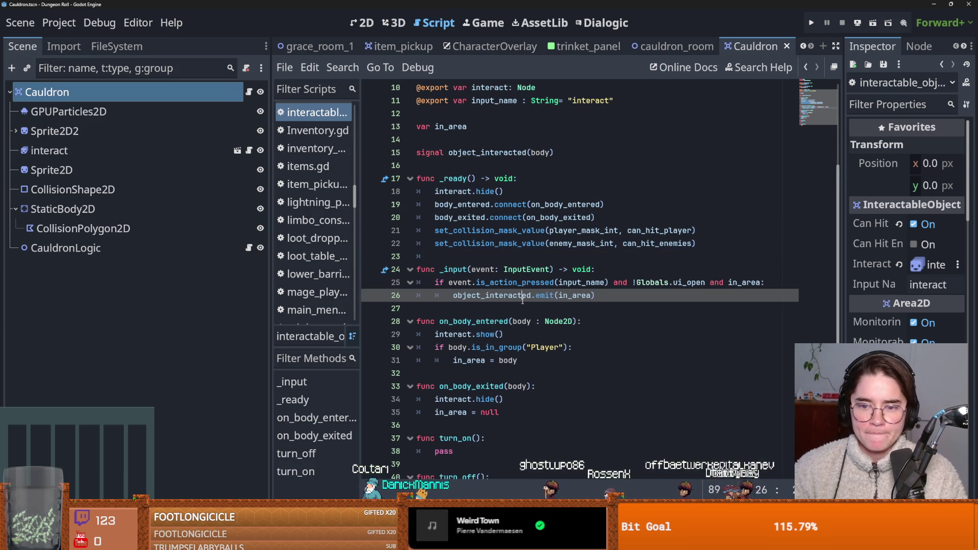
{"action": "double_click", "coordinate": [522, 295]}
{"action": "scroll", "coordinate": [522, 300], "scroll_direction": "up", "scroll_amount": 3}
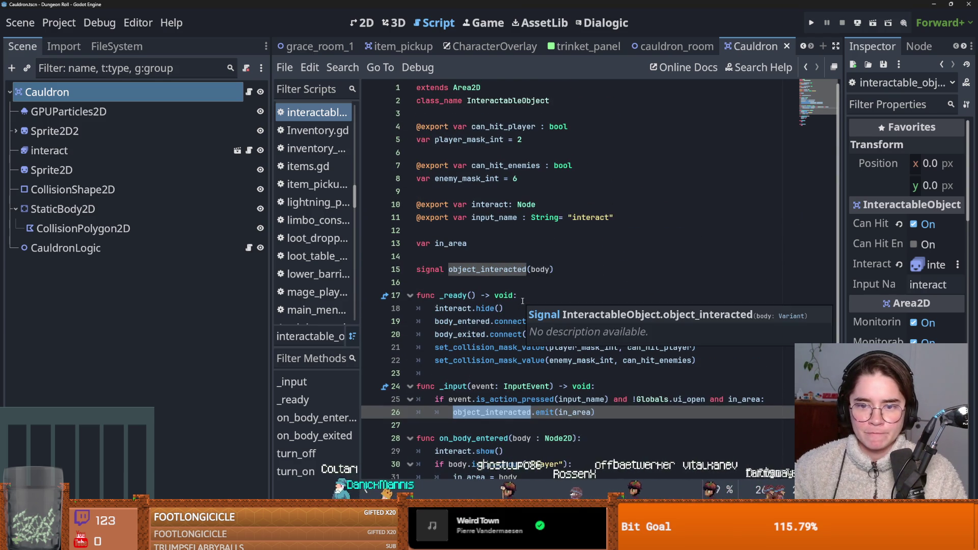
{"action": "scroll", "coordinate": [506, 331], "scroll_direction": "down", "scroll_amount": 3}
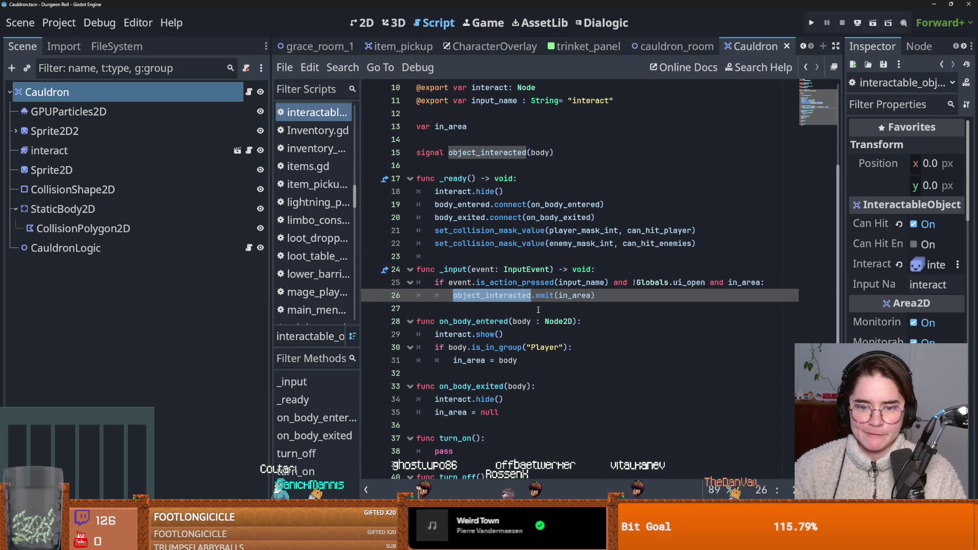
{"action": "scroll", "coordinate": [536, 309], "scroll_direction": "down", "scroll_amount": 1}
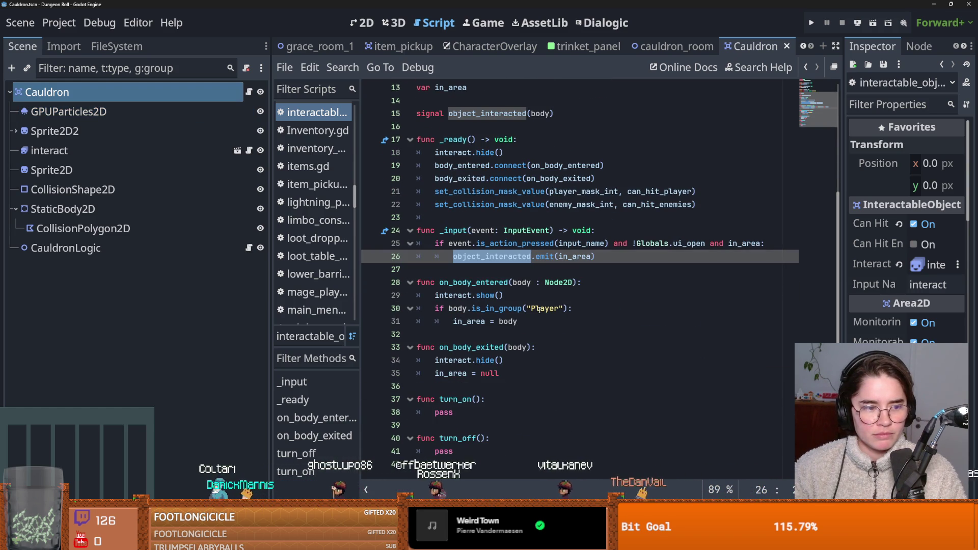
{"action": "scroll", "coordinate": [540, 310], "scroll_direction": "up", "scroll_amount": 4}
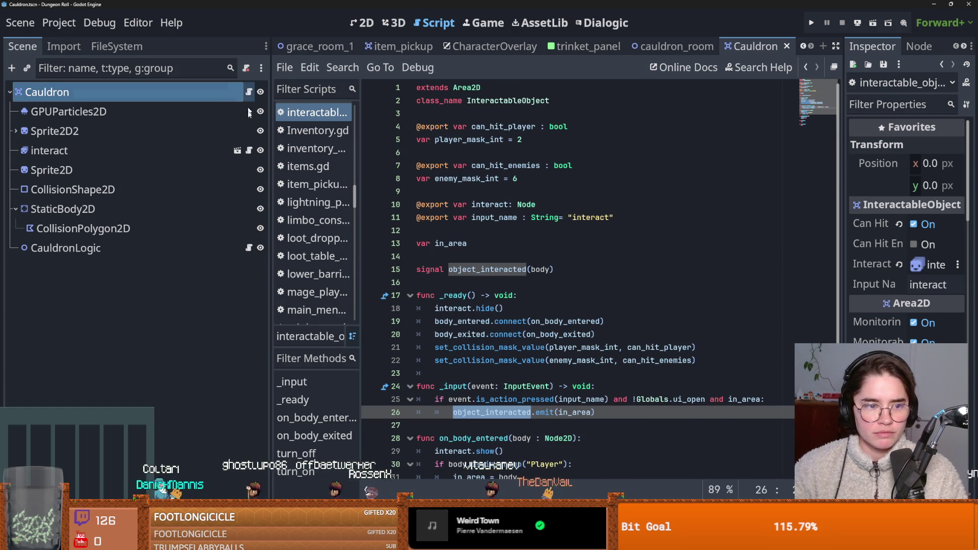
{"action": "left_click", "coordinate": [249, 247]}
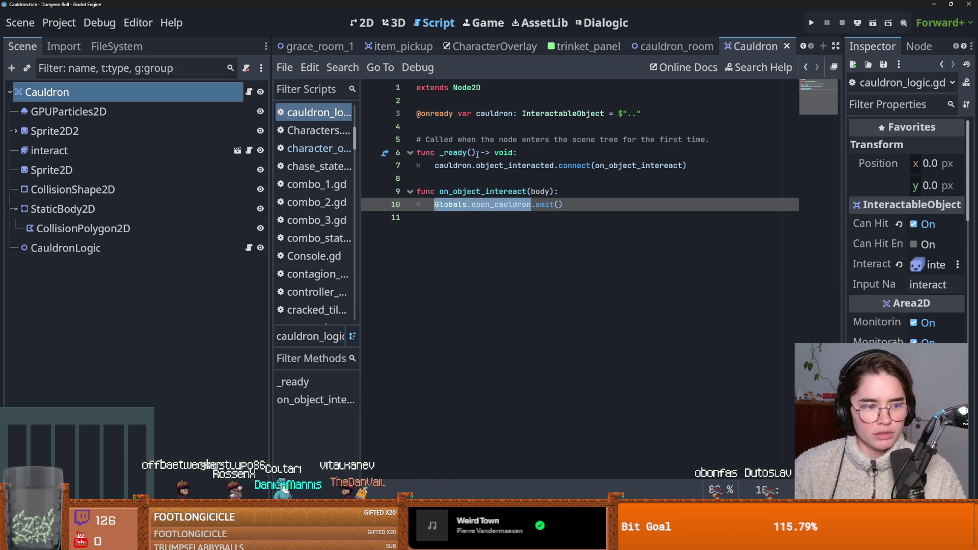
Find Globals.open_cauldron in project files and jump to inventory_panel.gd's open_cauldron_ui.
{"action": "left_click", "coordinate": [342, 67]}
{"action": "left_click", "coordinate": [370, 165]}
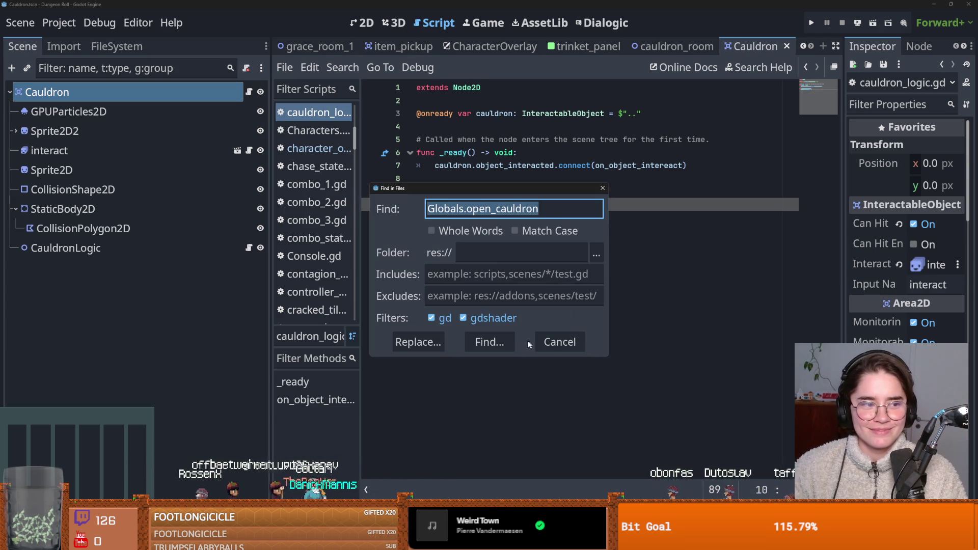
{"action": "left_click", "coordinate": [506, 336]}
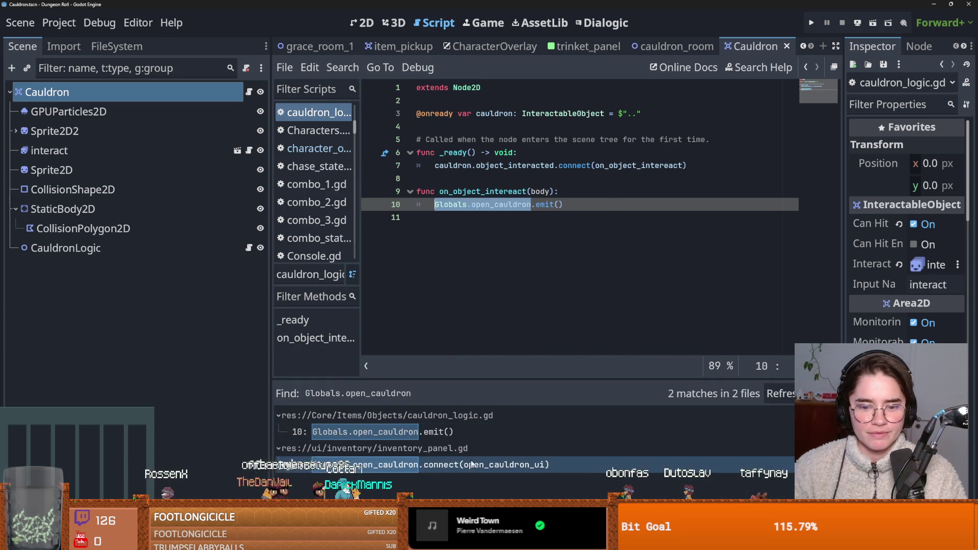
{"action": "left_click", "coordinate": [510, 464]}
{"action": "left_click", "coordinate": [611, 87], "text": "ctrl"}
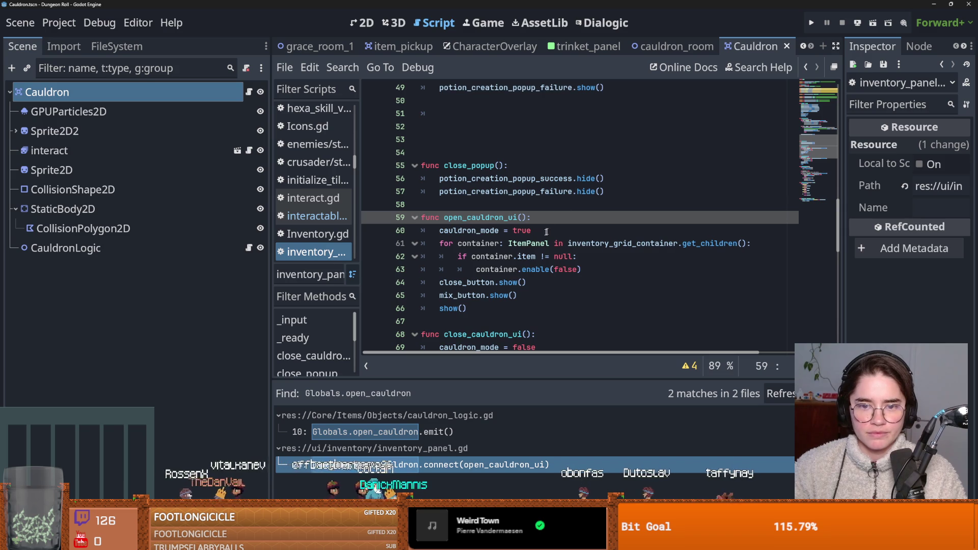
Highlight uses of cauldron_mode, container, close_button and mix_button in open_cauldron_ui.
{"action": "double_click", "coordinate": [484, 236]}
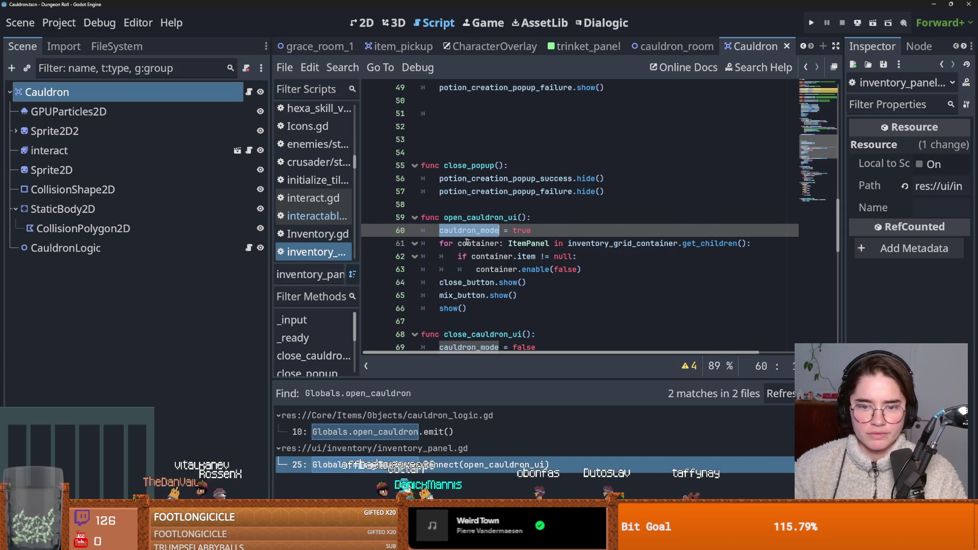
{"action": "double_click", "coordinate": [474, 243]}
{"action": "double_click", "coordinate": [490, 255]}
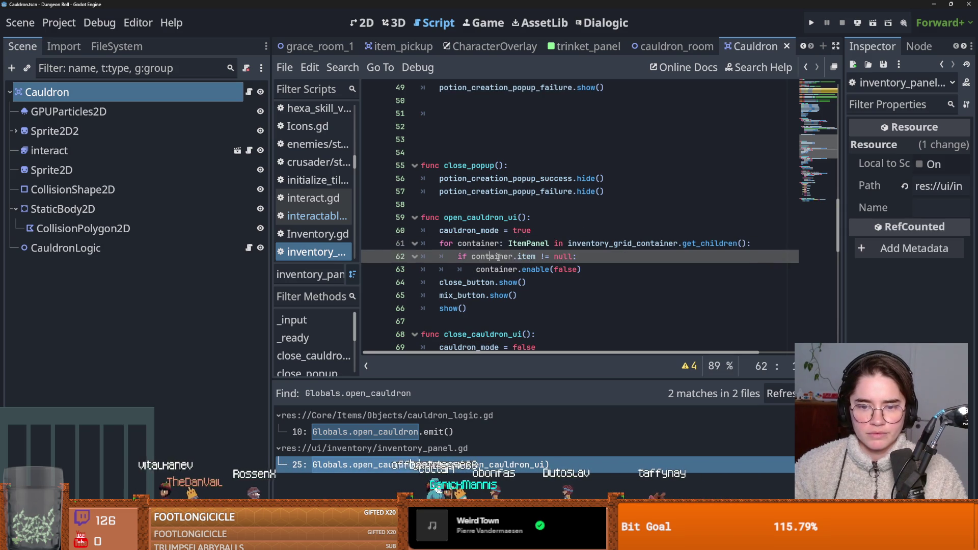
{"action": "double_click", "coordinate": [494, 270]}
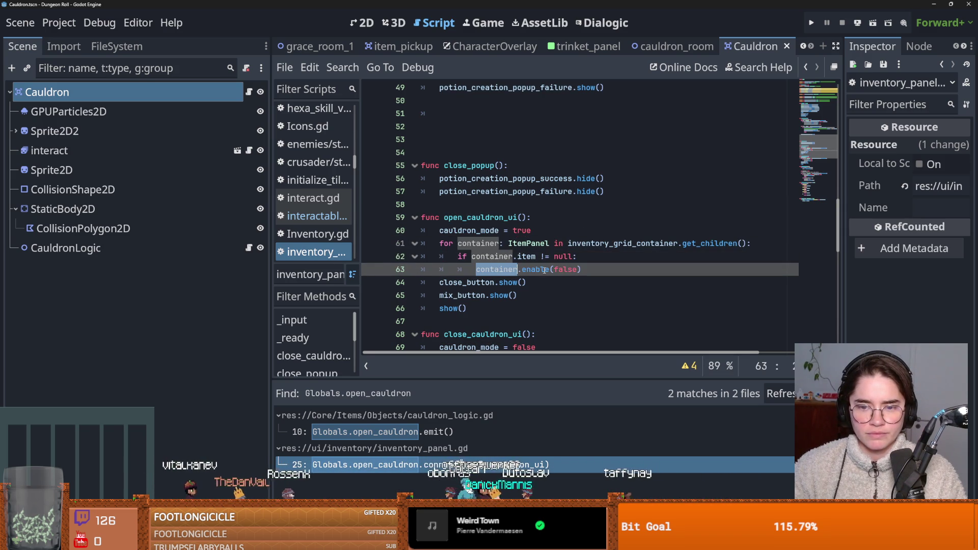
{"action": "double_click", "coordinate": [477, 282]}
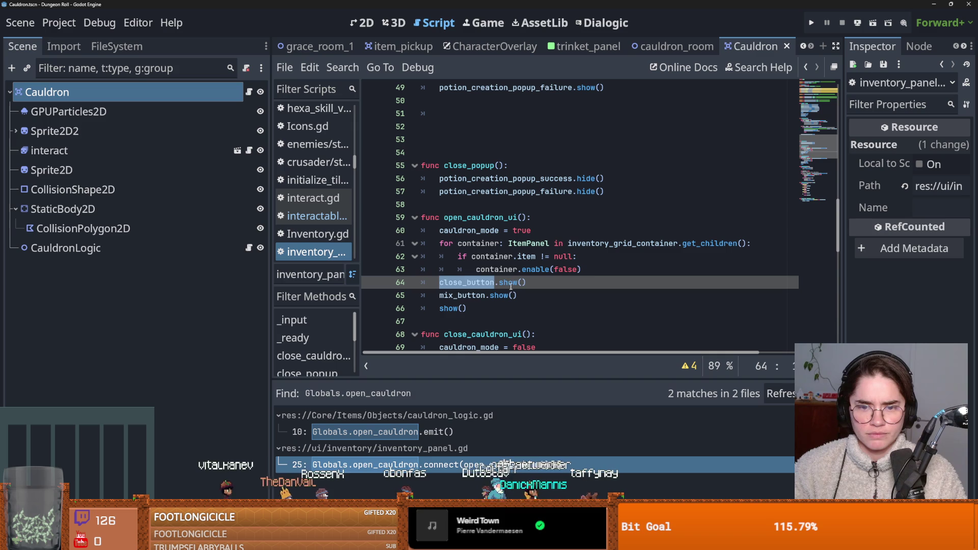
{"action": "left_click", "coordinate": [503, 296]}
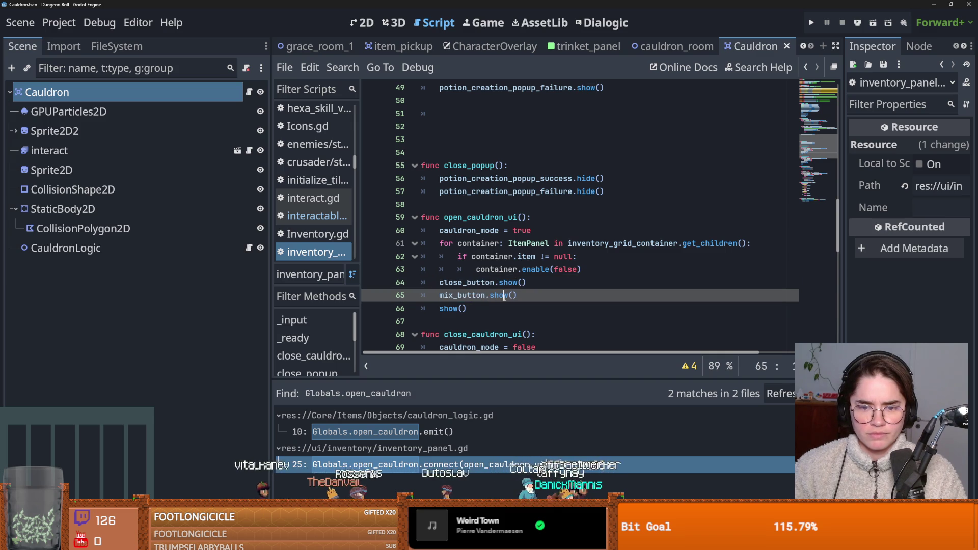
{"action": "double_click", "coordinate": [460, 296]}
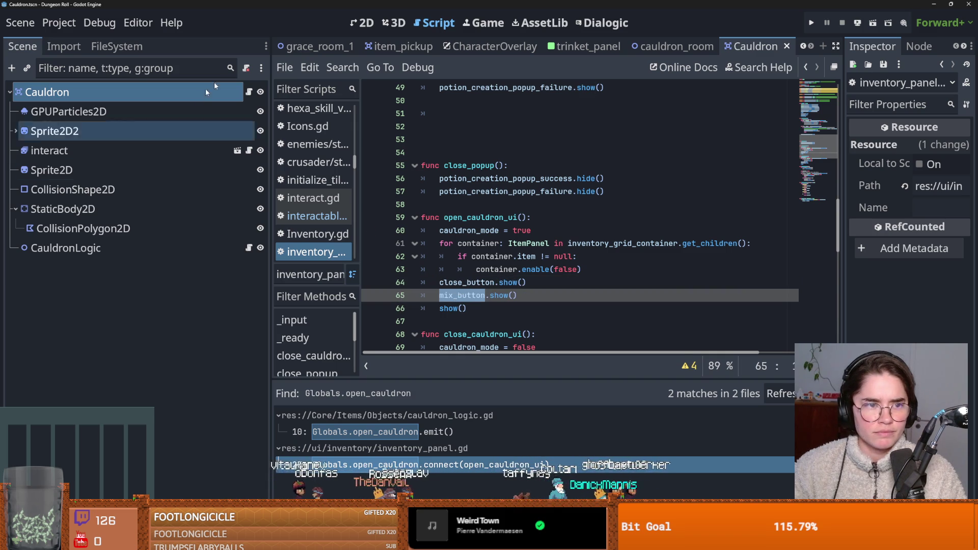
{"action": "left_click", "coordinate": [492, 47]}
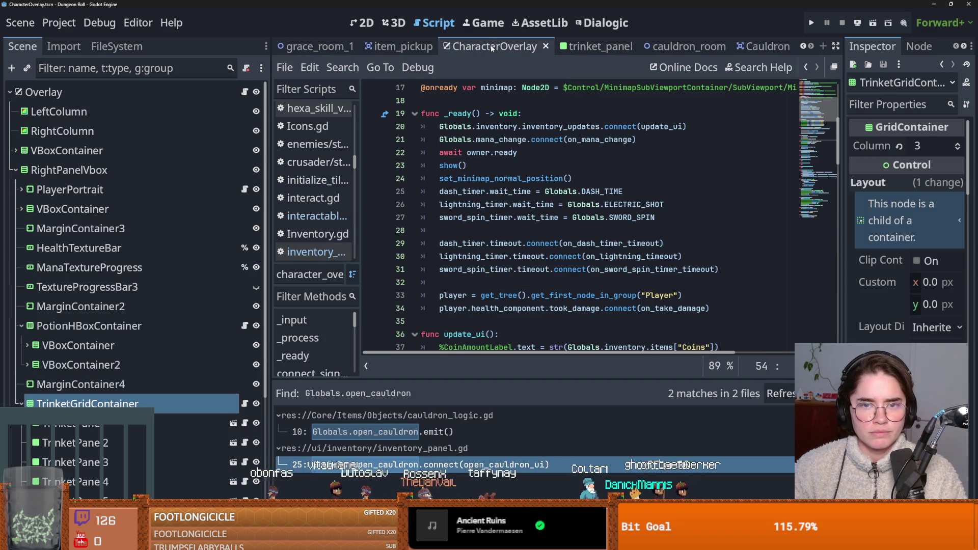
Revisit inventory_panel.gd's line 25 match, then collapse TrinketGridContainer in CharacterOverlay.
{"action": "left_click", "coordinate": [756, 46]}
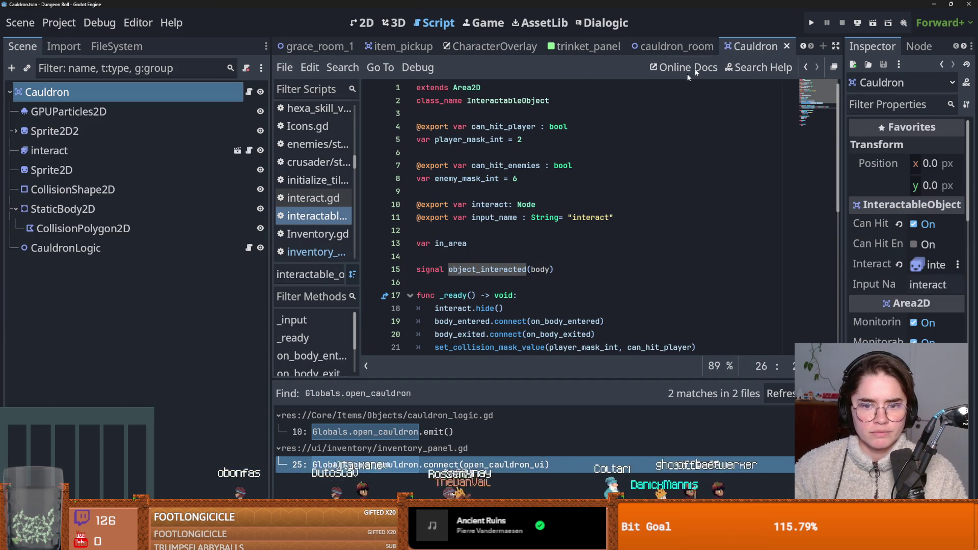
{"action": "left_click", "coordinate": [411, 469]}
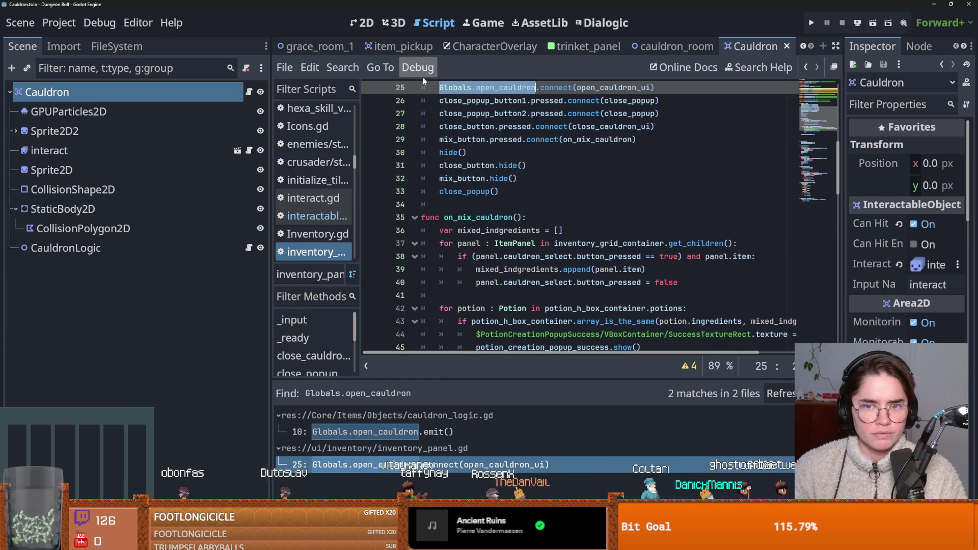
{"action": "scroll", "coordinate": [481, 137], "scroll_direction": "up", "scroll_amount": 1}
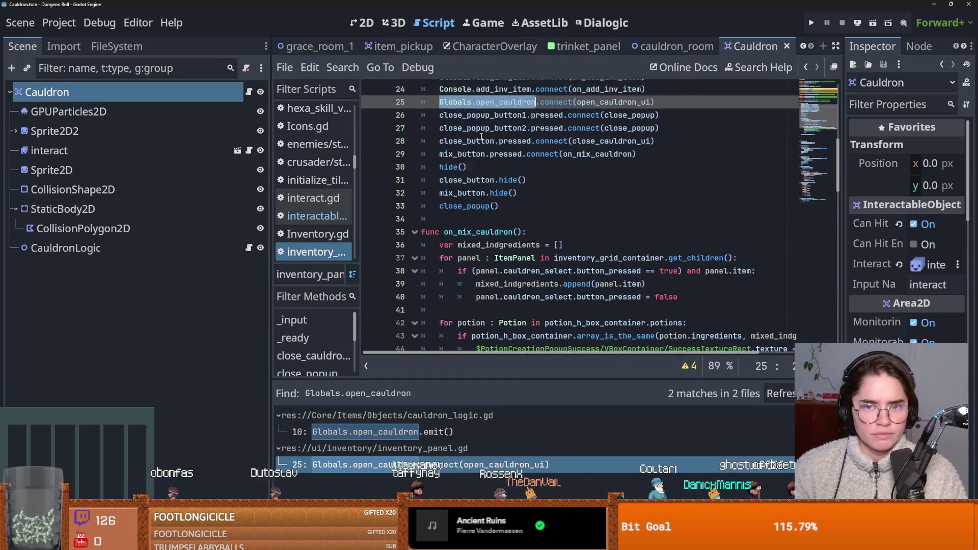
{"action": "left_click", "coordinate": [461, 46]}
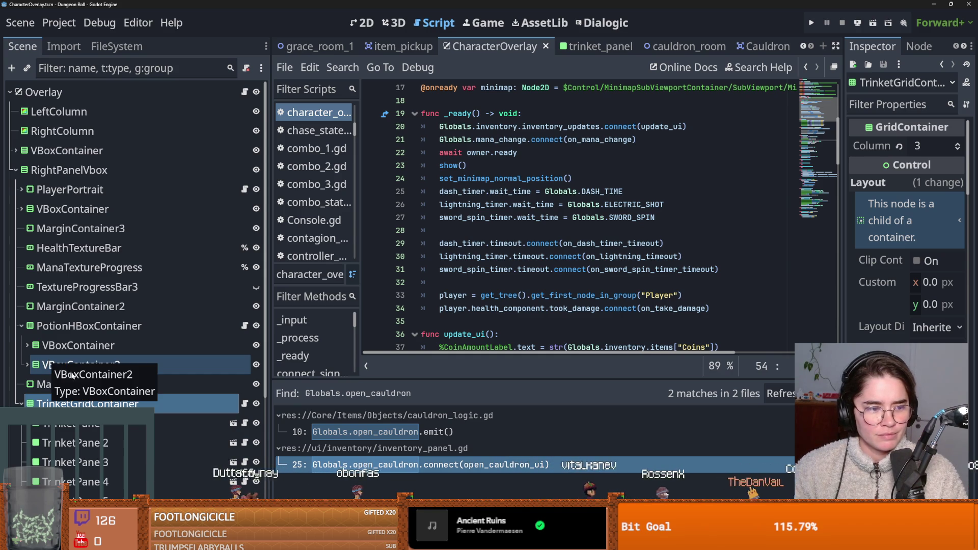
{"action": "left_click", "coordinate": [20, 403]}
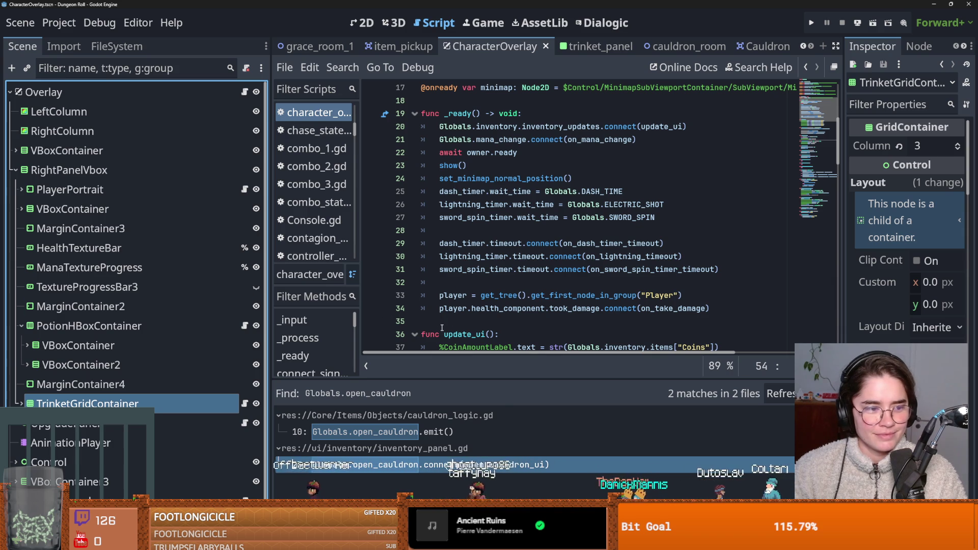
Save the CharacterOverlay scene and script, then switch to Streamer.bot.
{"action": "left_click", "coordinate": [471, 310]}
{"action": "key", "text": "ctrl+s"}
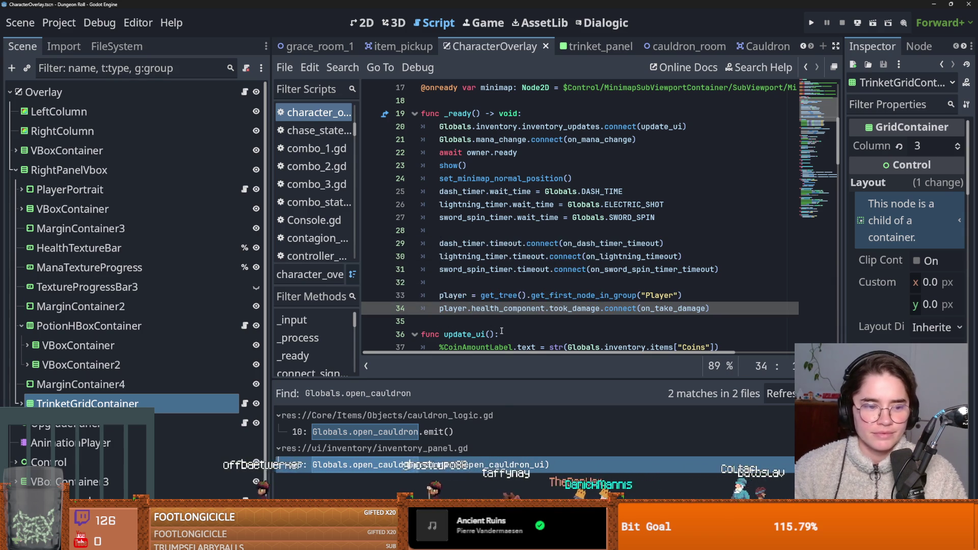
{"action": "scroll", "coordinate": [502, 331], "scroll_direction": "down", "scroll_amount": 2}
{"action": "scroll", "coordinate": [502, 331], "scroll_direction": "down", "scroll_amount": 2}
{"action": "scroll", "coordinate": [504, 305], "scroll_direction": "up", "scroll_amount": 2}
{"action": "key", "text": "ctrl+s"}
{"action": "scroll", "coordinate": [510, 291], "scroll_direction": "up", "scroll_amount": 7}
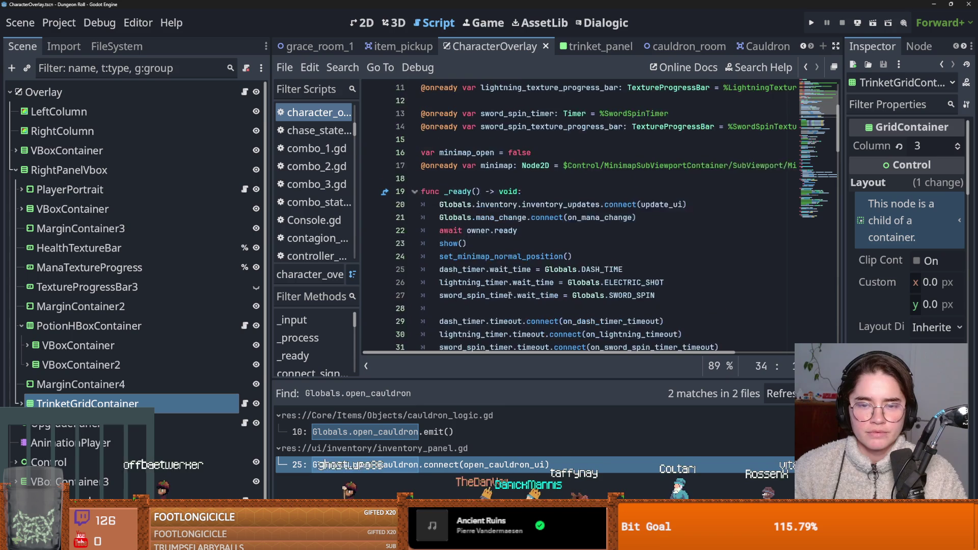
{"action": "scroll", "coordinate": [509, 294], "scroll_direction": "down", "scroll_amount": 3}
{"action": "key", "text": "ctrl+s"}
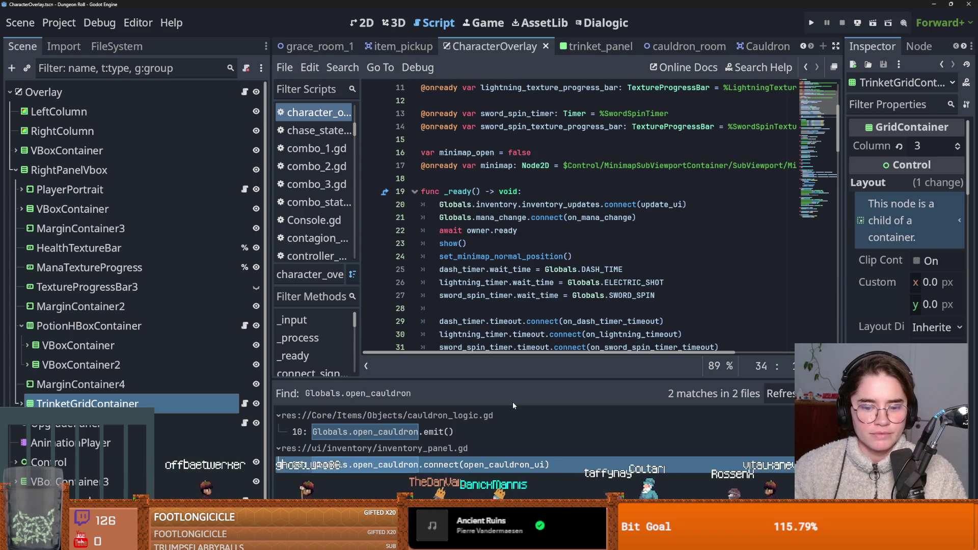
{"action": "key", "text": "alt+Tab"}
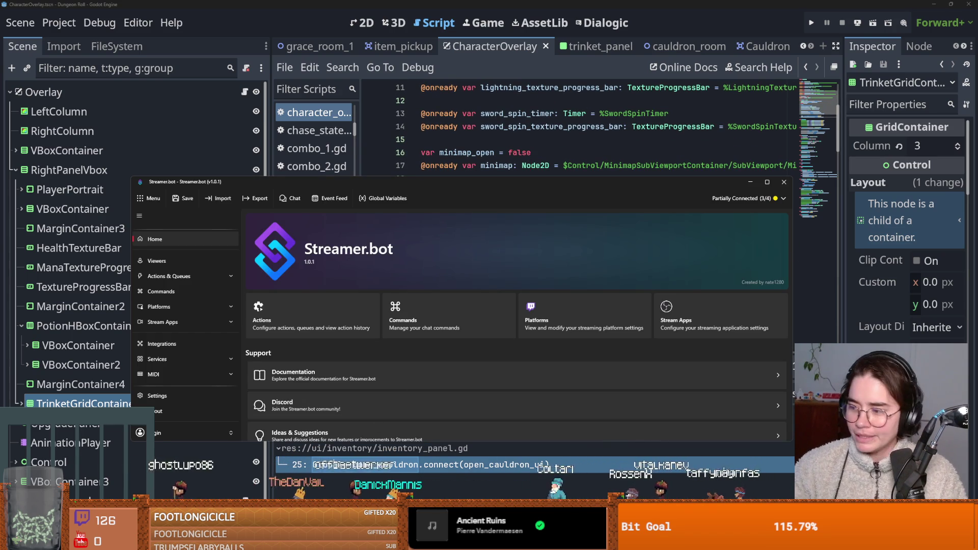
Inspect the frenchnessBits action's cheer trigger in Streamer.bot, then return to Godot.
{"action": "left_click", "coordinate": [168, 276]}
{"action": "left_click", "coordinate": [259, 265]}
{"action": "scroll", "coordinate": [292, 321], "scroll_direction": "down", "scroll_amount": 3}
{"action": "left_click", "coordinate": [278, 326]}
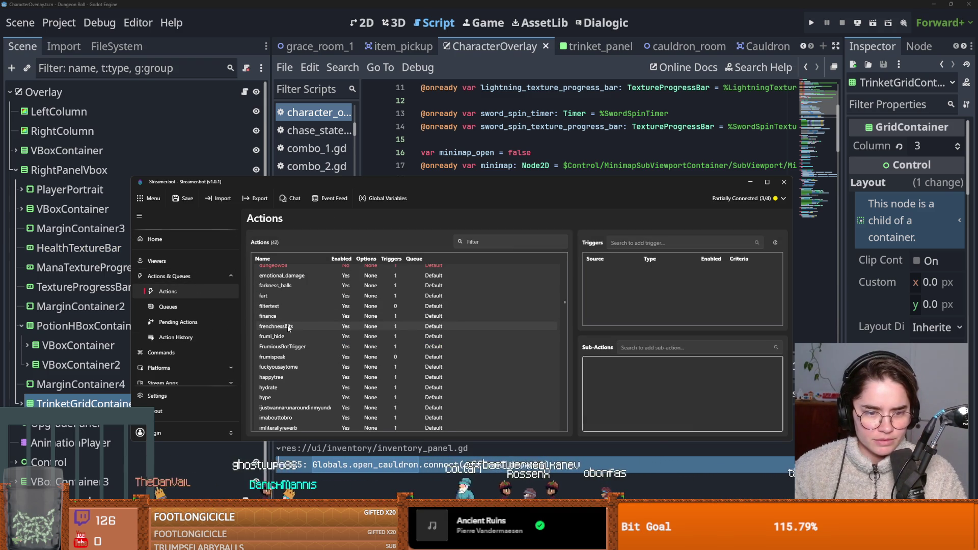
{"action": "right_click", "coordinate": [611, 279]}
{"action": "left_click", "coordinate": [612, 278]}
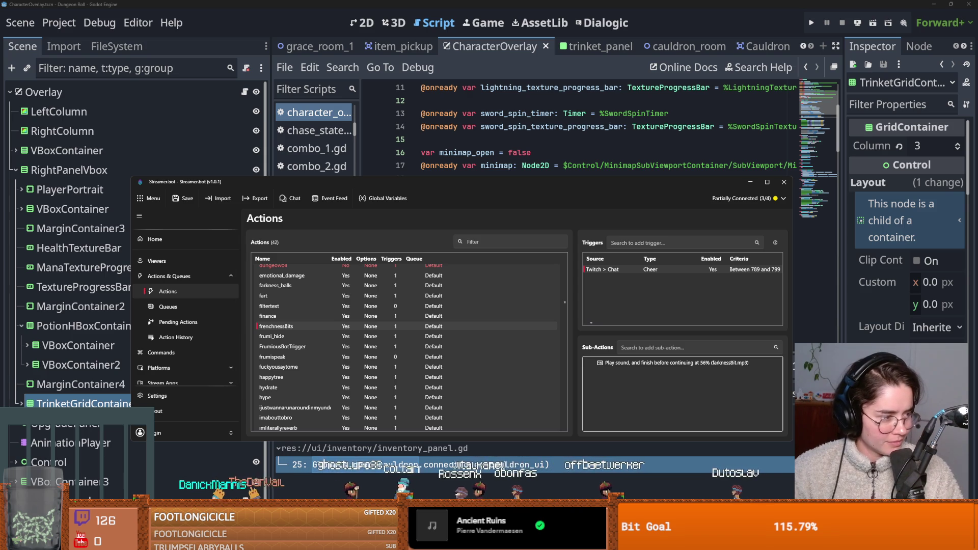
{"action": "left_click", "coordinate": [537, 152]}
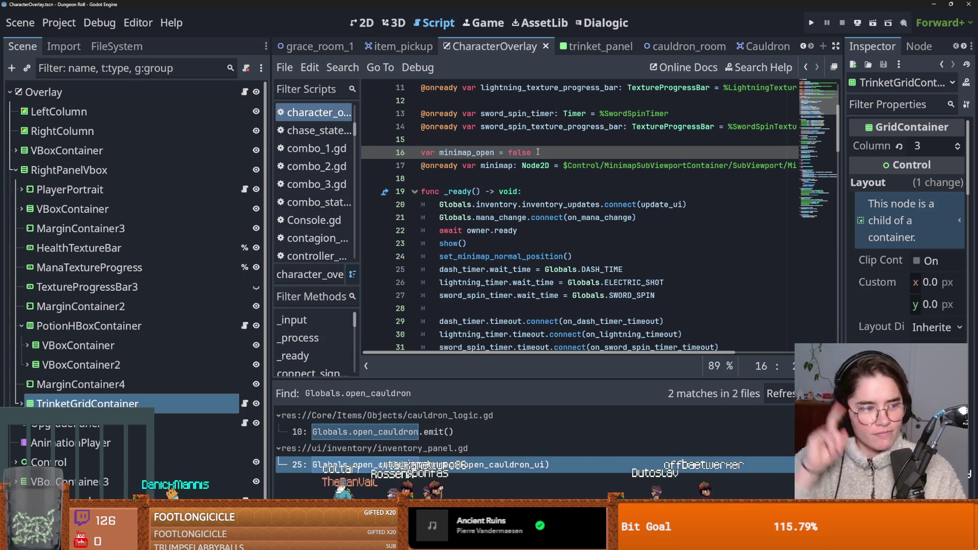
Save and scroll through the open_cauldron connection in inventory_panel.gd.
{"action": "left_click", "coordinate": [496, 180]}
{"action": "key", "text": "ctrl+s"}
{"action": "scroll", "coordinate": [555, 228], "scroll_direction": "down", "scroll_amount": 3}
{"action": "scroll", "coordinate": [556, 228], "scroll_direction": "down", "scroll_amount": 5}
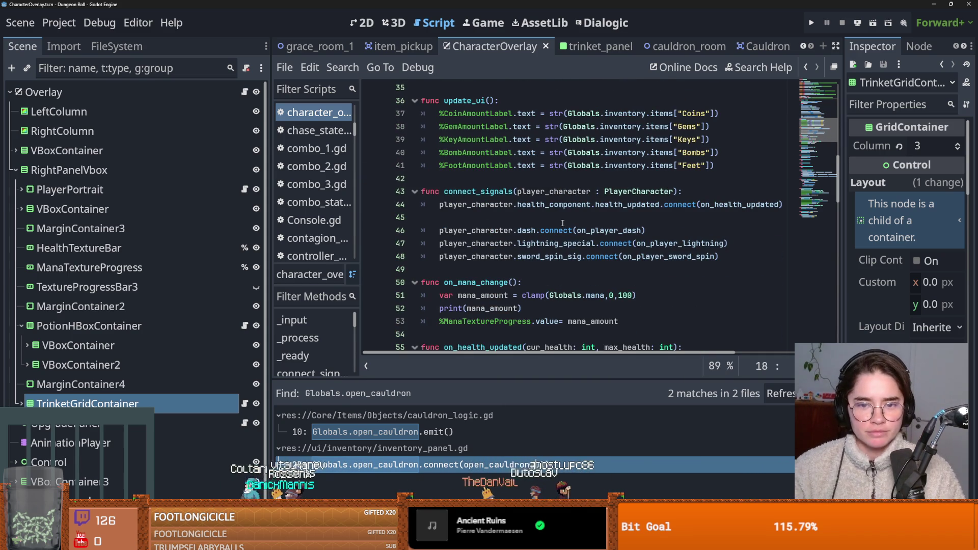
{"action": "scroll", "coordinate": [563, 223], "scroll_direction": "down", "scroll_amount": 4}
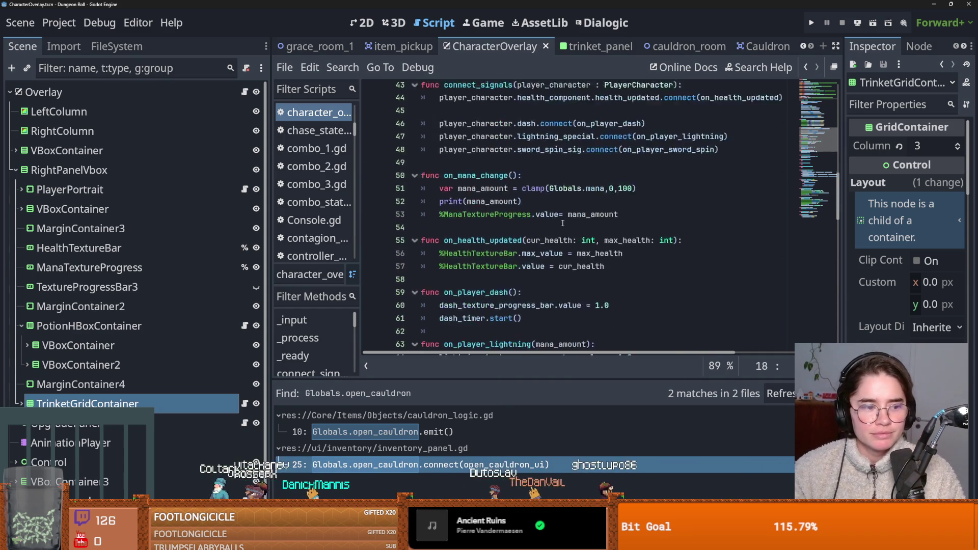
{"action": "scroll", "coordinate": [563, 222], "scroll_direction": "down", "scroll_amount": 3}
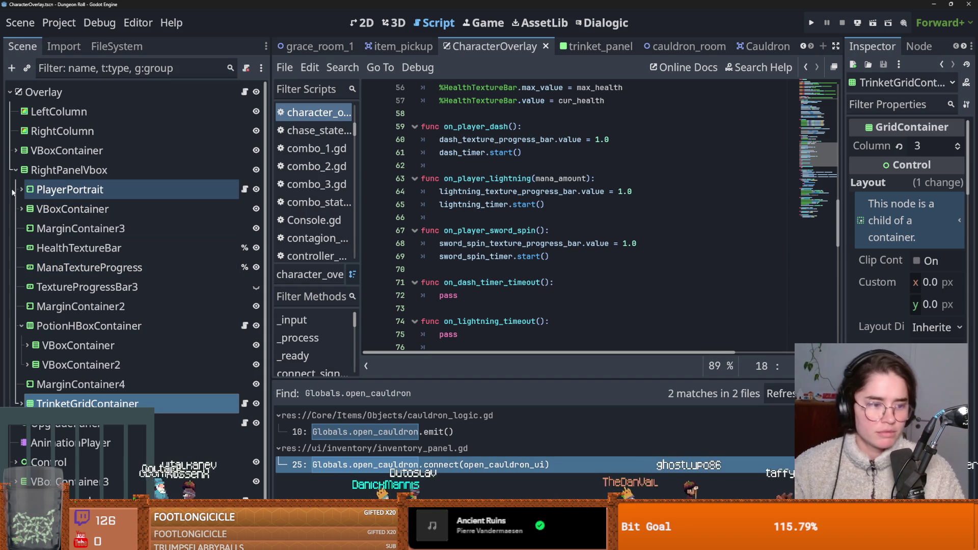
Collapse RightPanelVbox and HexaSkillVboxContainer, expand VBoxContainer3, and return to the scene view.
{"action": "left_click", "coordinate": [15, 171]}
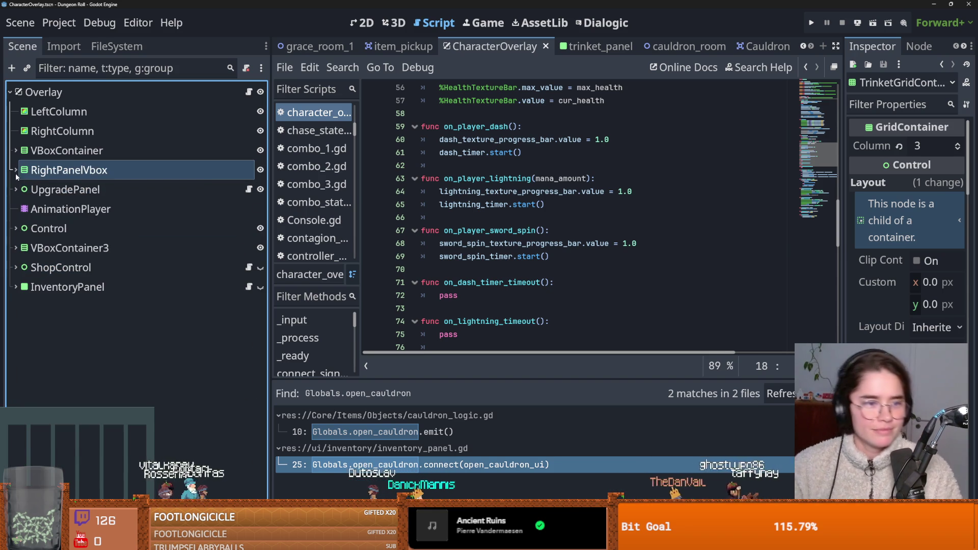
{"action": "left_click", "coordinate": [15, 248]}
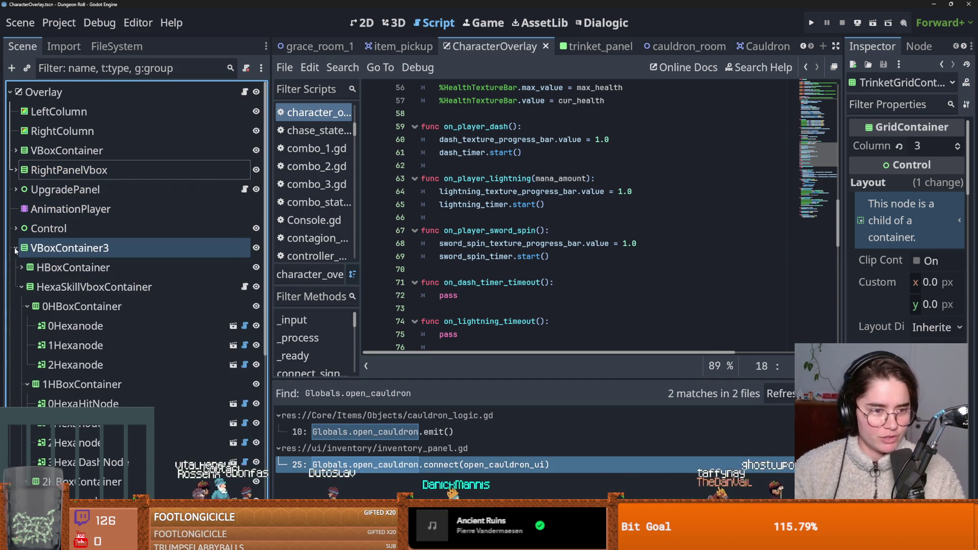
{"action": "left_click", "coordinate": [21, 287]}
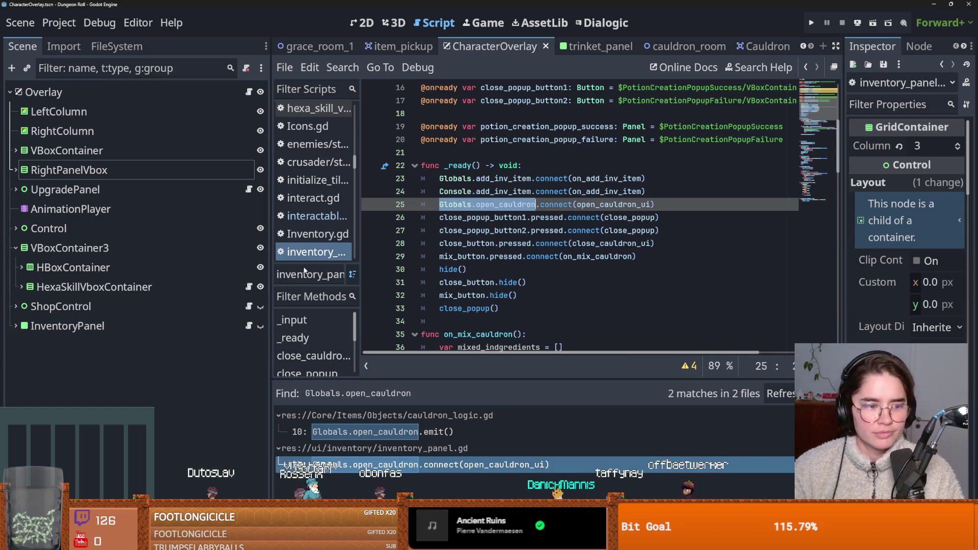
{"action": "left_click", "coordinate": [394, 23]}
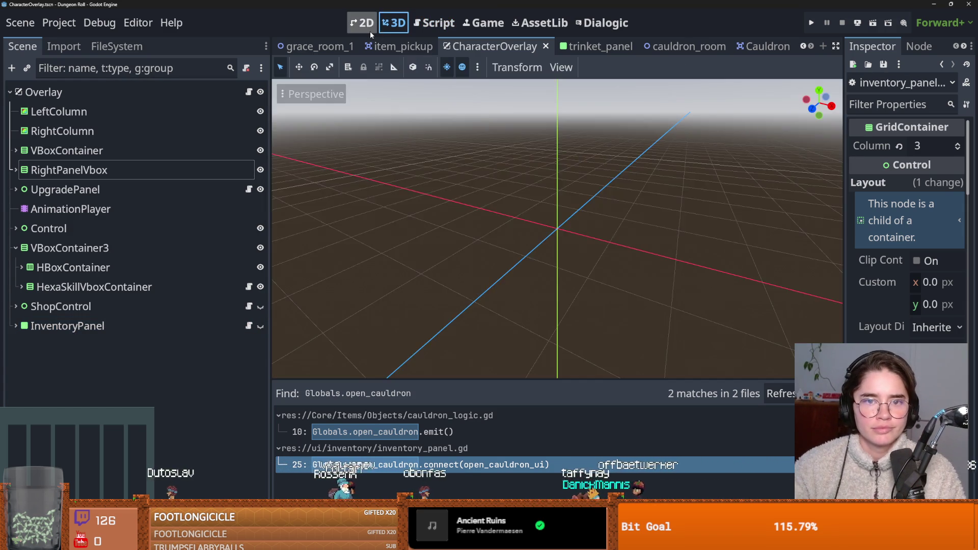
Make the InventoryPanel visible on the 2D canvas and open its script.
{"action": "left_click", "coordinate": [367, 26]}
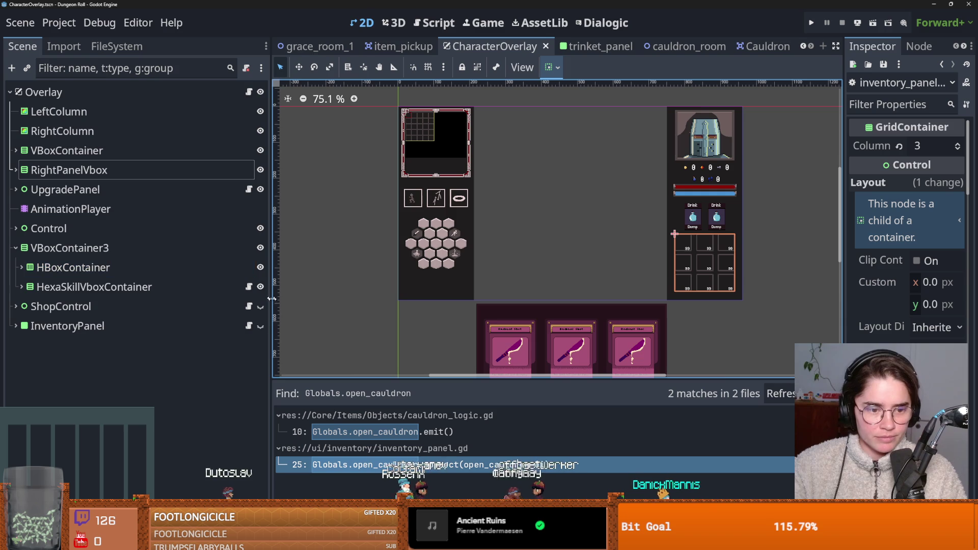
{"action": "left_click", "coordinate": [260, 326]}
{"action": "left_click", "coordinate": [77, 287]}
{"action": "left_click", "coordinate": [76, 326]}
{"action": "left_click", "coordinate": [16, 326]}
{"action": "left_click", "coordinate": [115, 346]}
{"action": "left_click", "coordinate": [76, 326]}
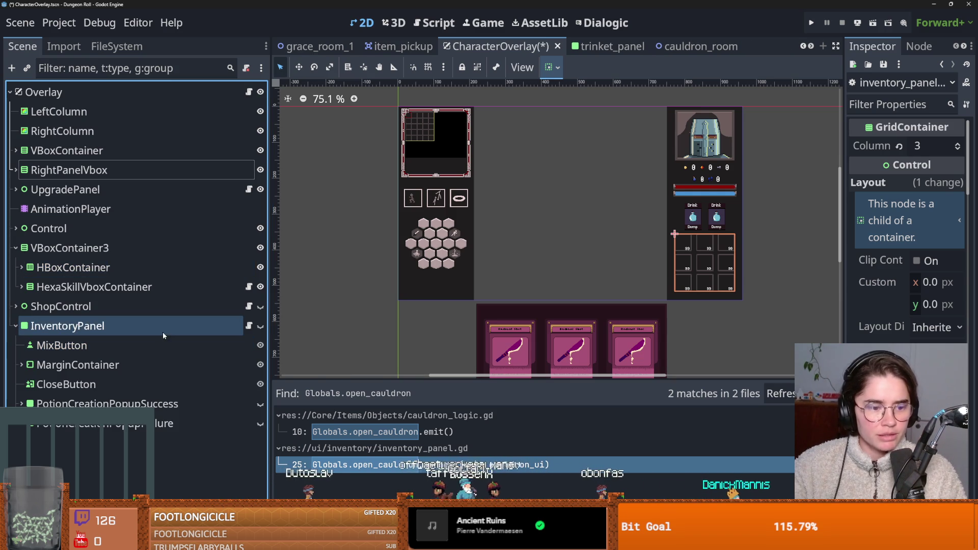
{"action": "left_click", "coordinate": [249, 326]}
Follow open_cauldron_ui in inventory_panel.gd through to the enable function in trinket_panel.gd.
{"action": "scroll", "coordinate": [531, 249], "scroll_direction": "down", "scroll_amount": 1}
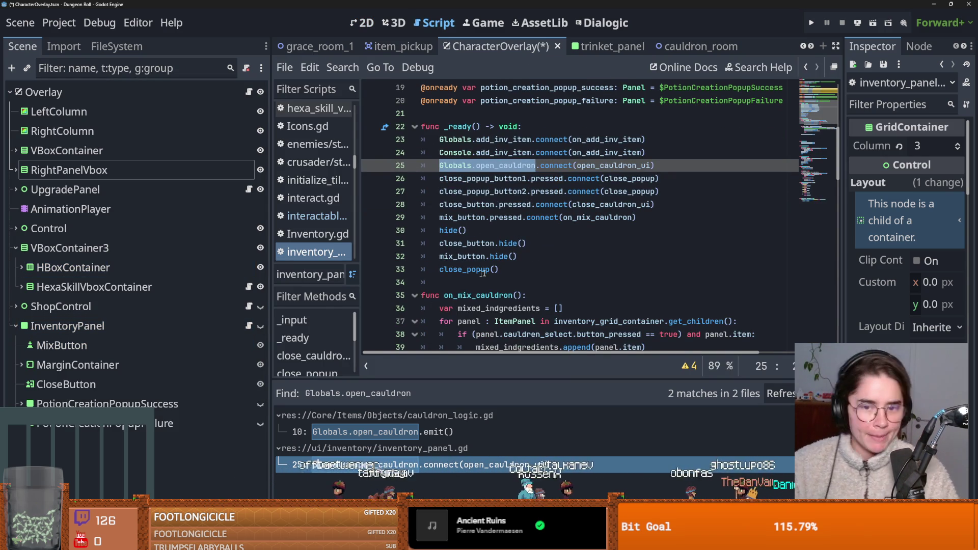
{"action": "scroll", "coordinate": [551, 211], "scroll_direction": "down", "scroll_amount": 2}
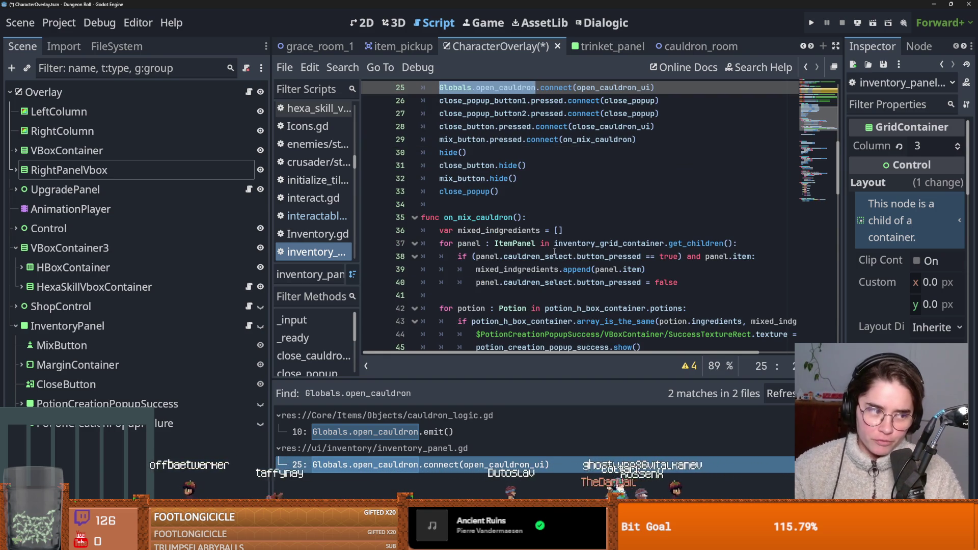
{"action": "scroll", "coordinate": [554, 252], "scroll_direction": "down", "scroll_amount": 4}
{"action": "scroll", "coordinate": [556, 254], "scroll_direction": "up", "scroll_amount": 4}
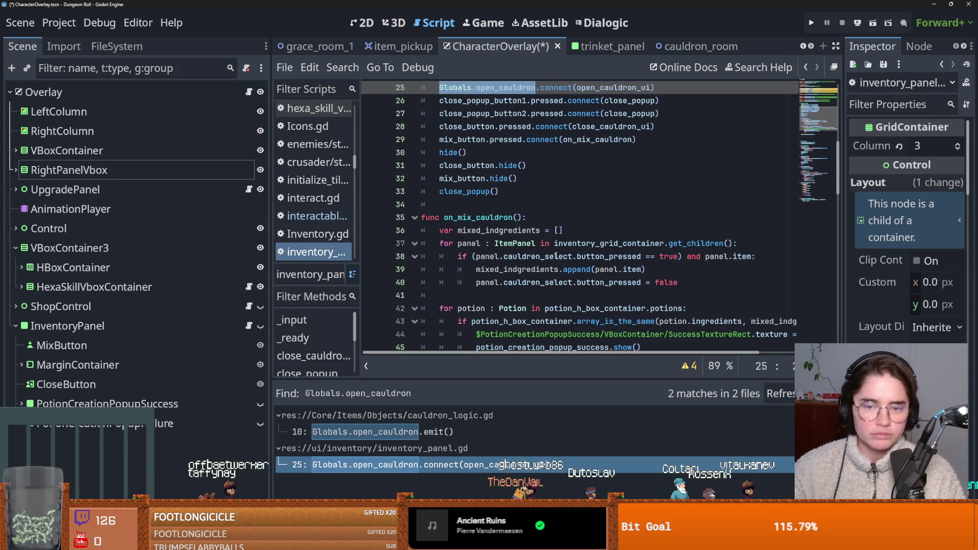
{"action": "scroll", "coordinate": [555, 256], "scroll_direction": "down", "scroll_amount": 2}
{"action": "scroll", "coordinate": [554, 261], "scroll_direction": "up", "scroll_amount": 3}
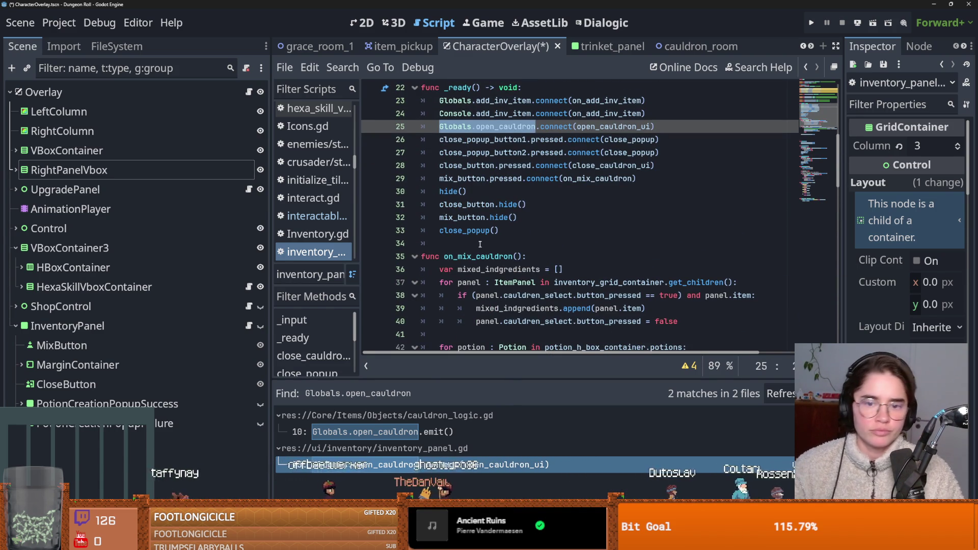
{"action": "left_click", "coordinate": [589, 128], "text": "ctrl"}
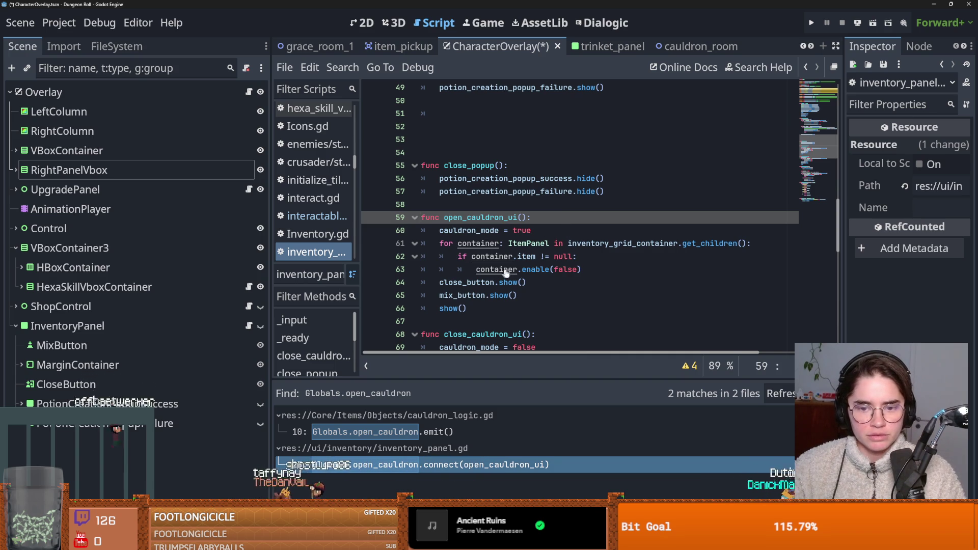
{"action": "left_click", "coordinate": [534, 269], "text": "ctrl"}
{"action": "double_click", "coordinate": [518, 232]}
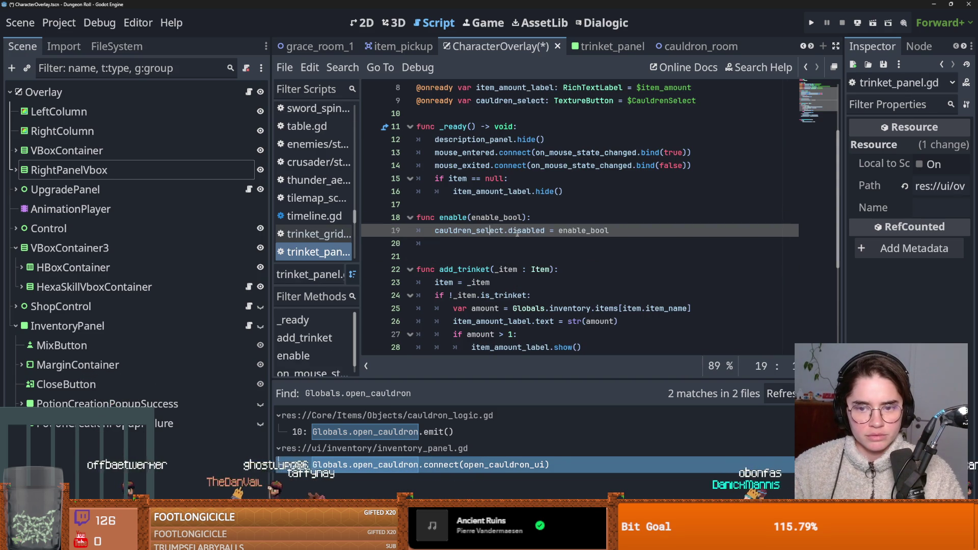
Insert an empty line after line 19's cauldren_select.disabled assignment in trinket_panel.gd and save.
{"action": "left_click", "coordinate": [623, 236]}
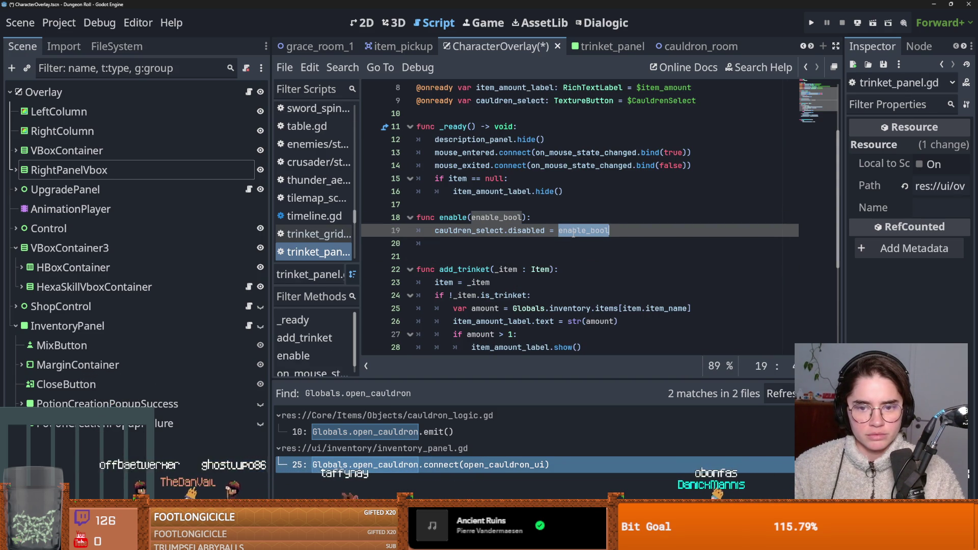
{"action": "key", "text": "Return"}
{"action": "key", "text": "ctrl+s"}
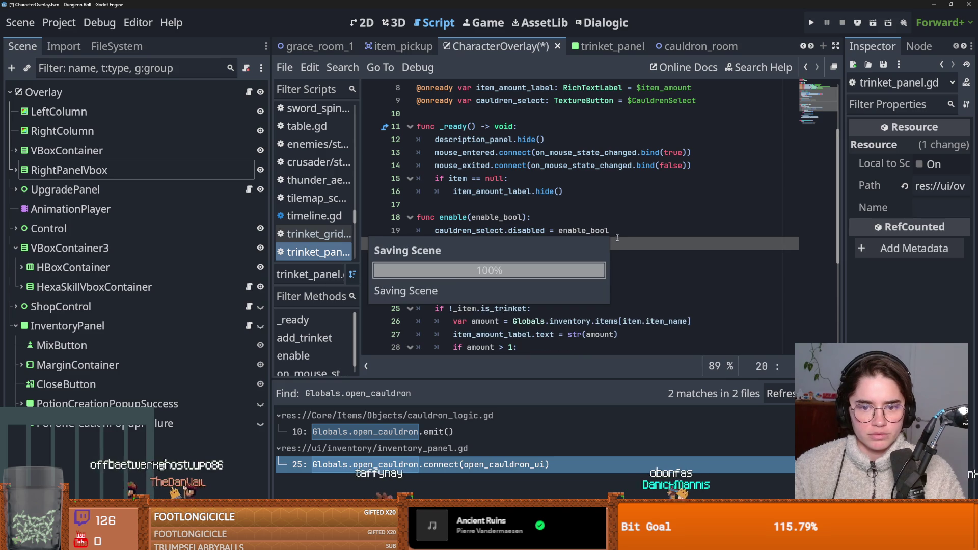
{"action": "scroll", "coordinate": [495, 243], "scroll_direction": "up", "scroll_amount": 1}
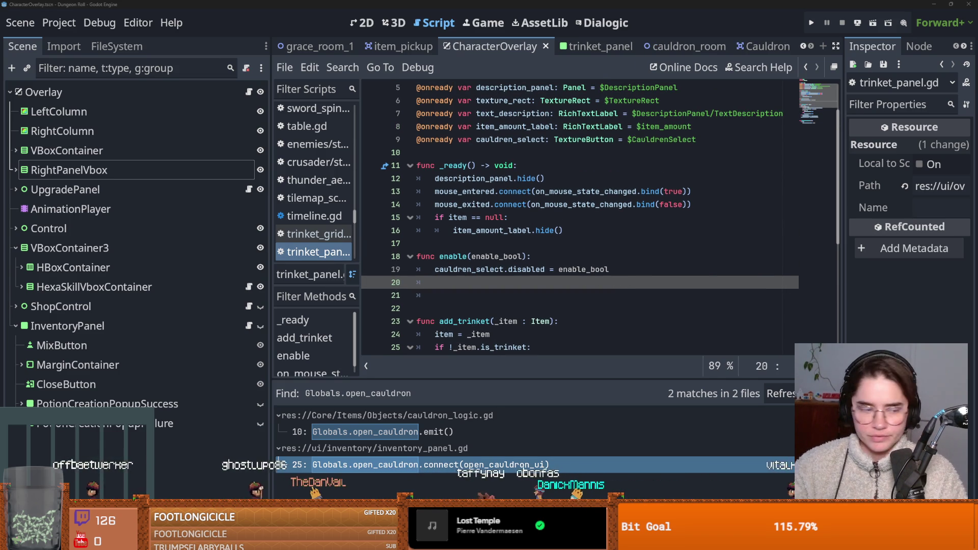
{"action": "left_click", "coordinate": [567, 249]}
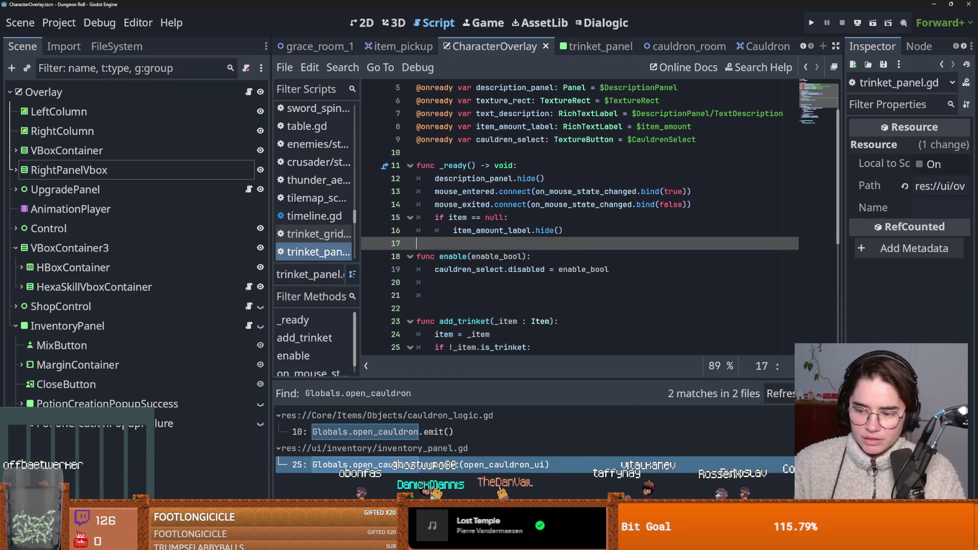
{"action": "key", "text": "super+n"}
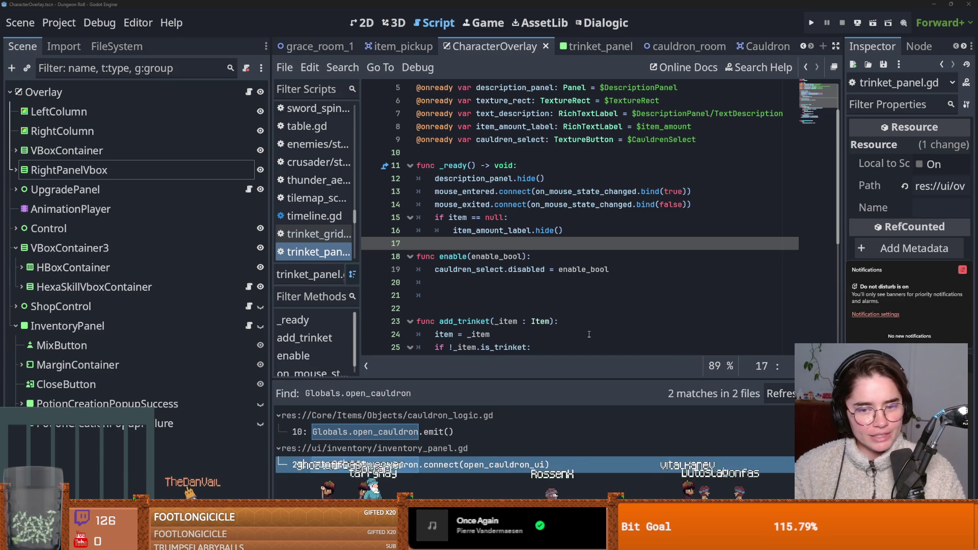
{"action": "left_click", "coordinate": [493, 304]}
Delete the extra blank lines after the enable function in trinket_panel.gd and save.
{"action": "key", "text": "BackSpace"}
{"action": "key", "text": "BackSpace"}
{"action": "key", "text": "BackSpace"}
{"action": "key", "text": "ctrl+s"}
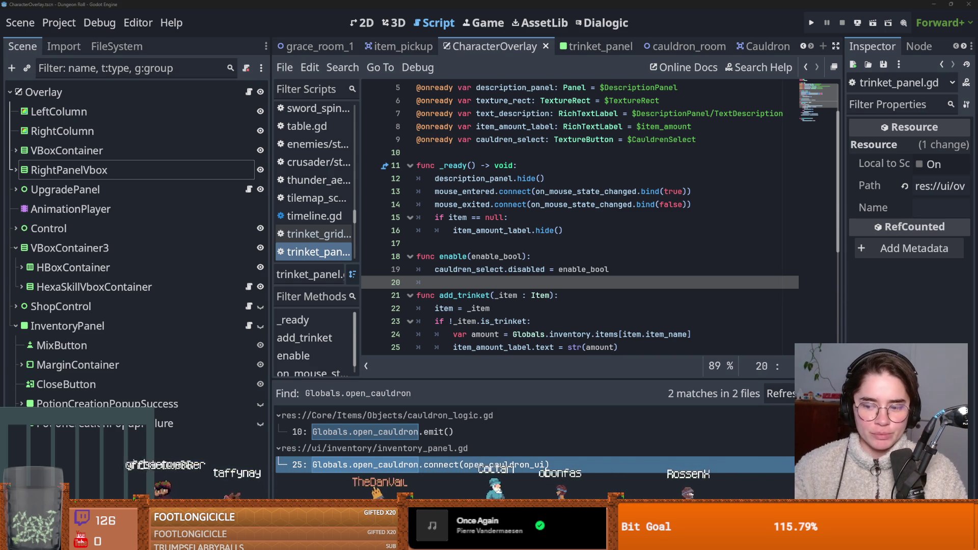
{"action": "key", "text": "super+n"}
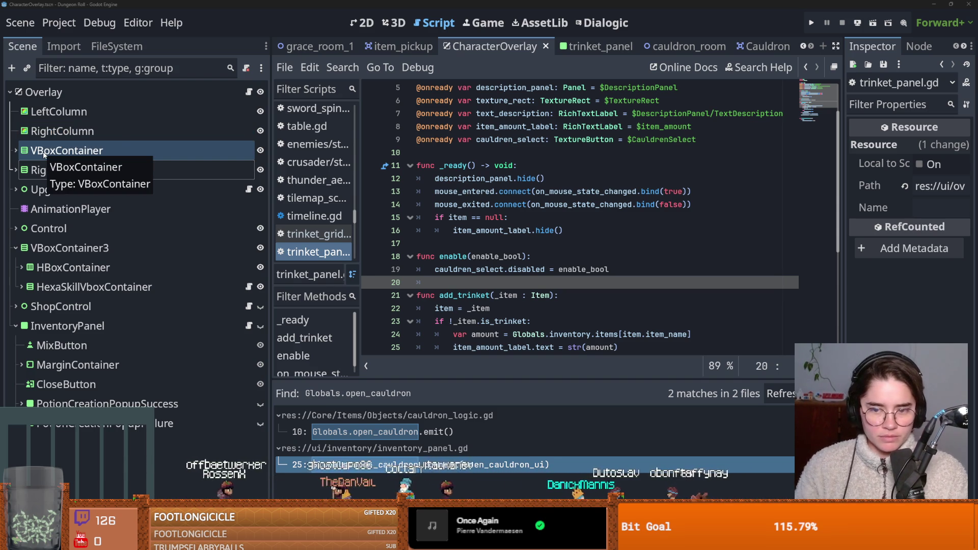
{"action": "key", "text": "super+n"}
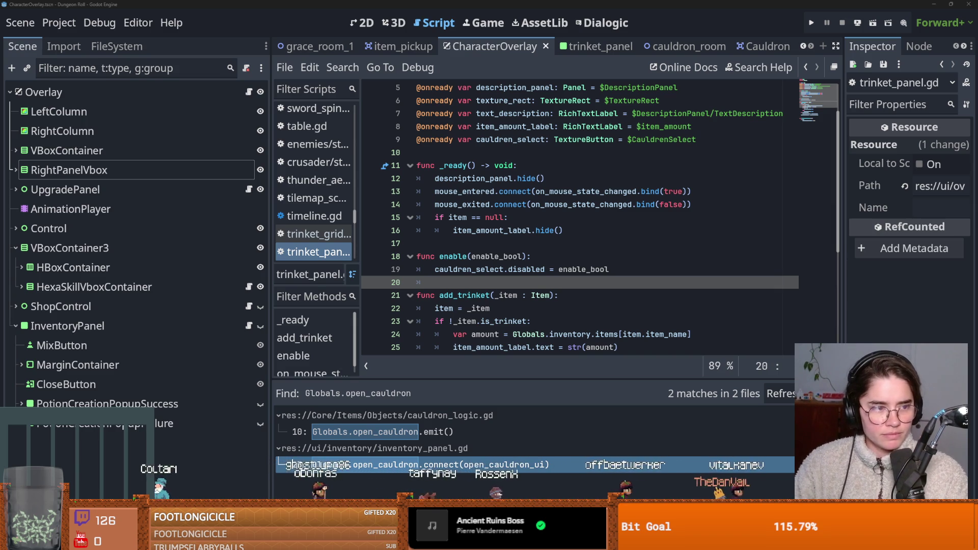
{"action": "key", "text": "super+n"}
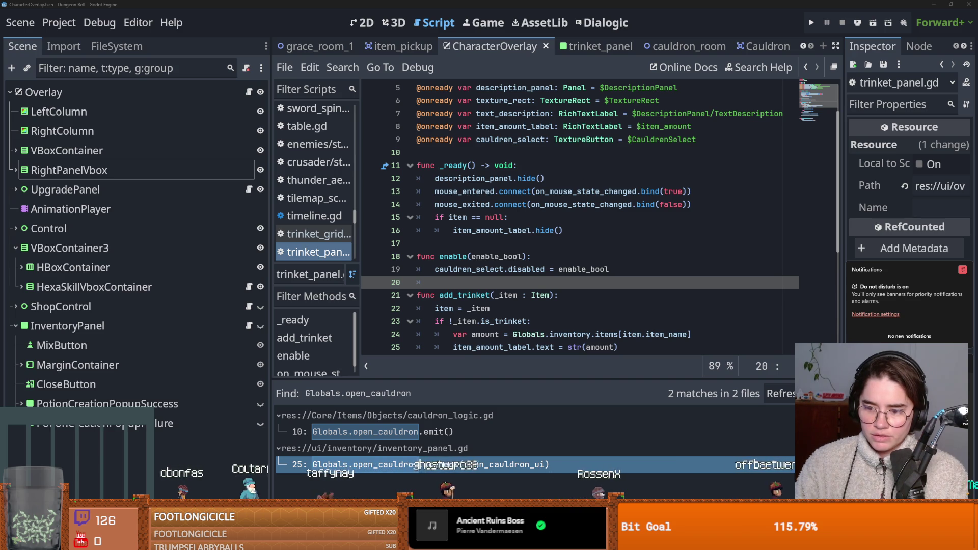
{"action": "key", "text": "Escape"}
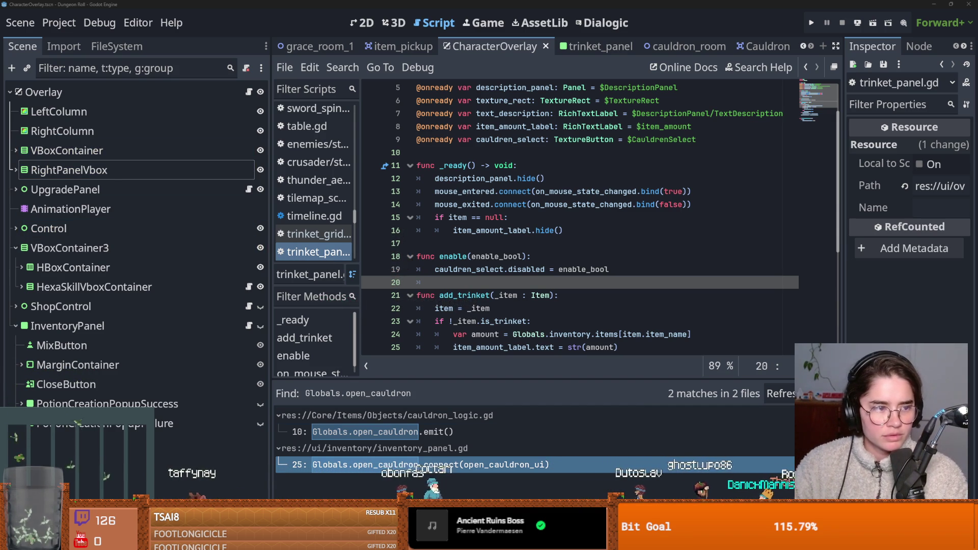
{"action": "key", "text": "super+n"}
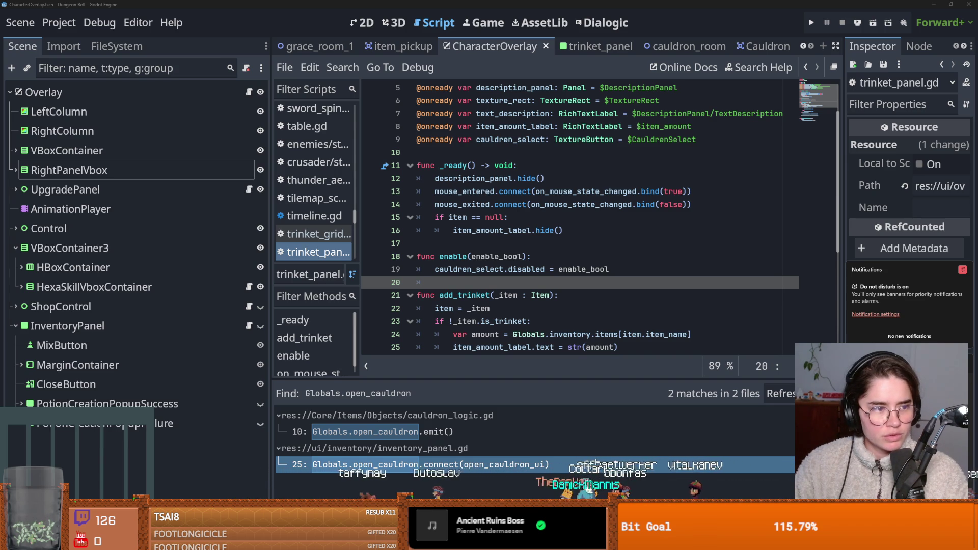
{"action": "key", "text": "Escape"}
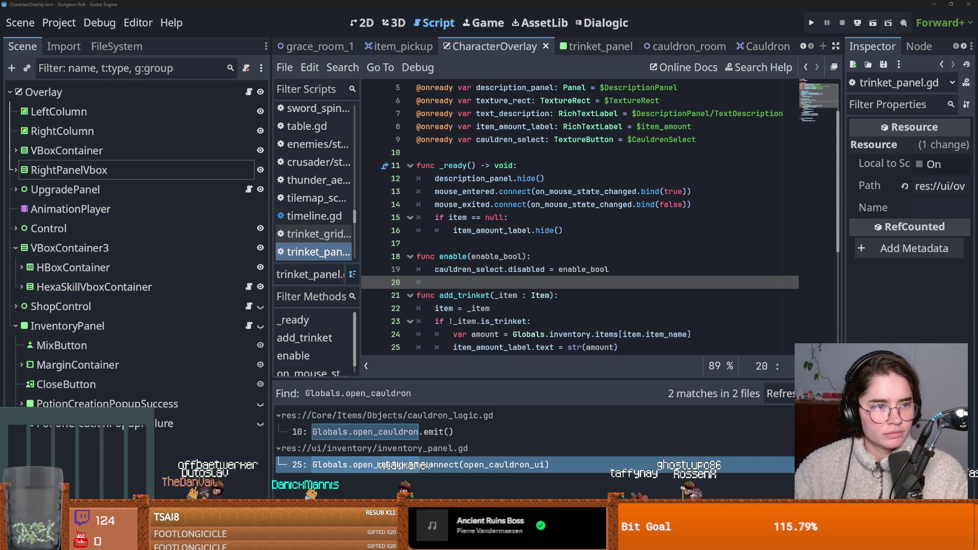
Save again, review cauldren_select and disabled in enable, then switch to the trinket_panel scene.
{"action": "left_click", "coordinate": [532, 256]}
{"action": "key", "text": "ctrl+s"}
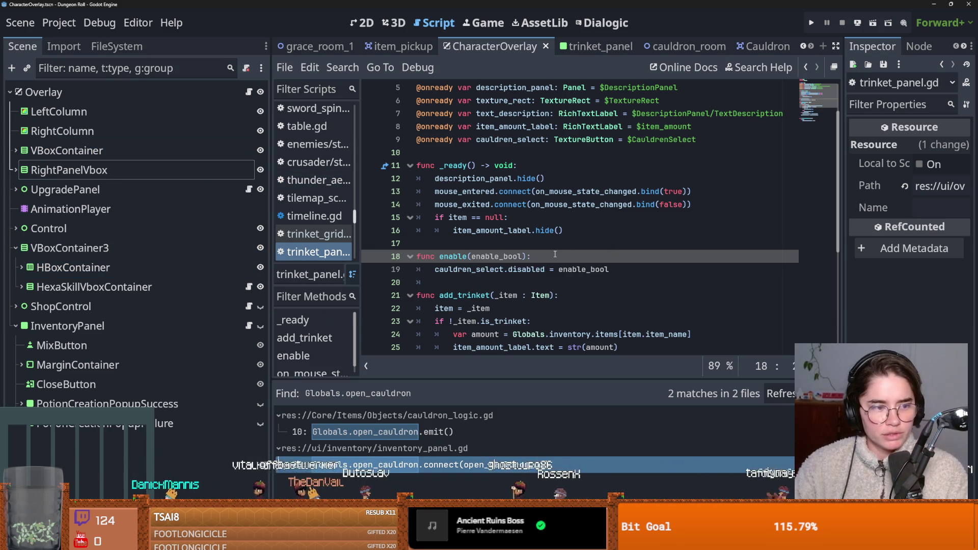
{"action": "scroll", "coordinate": [538, 271], "scroll_direction": "down", "scroll_amount": 1}
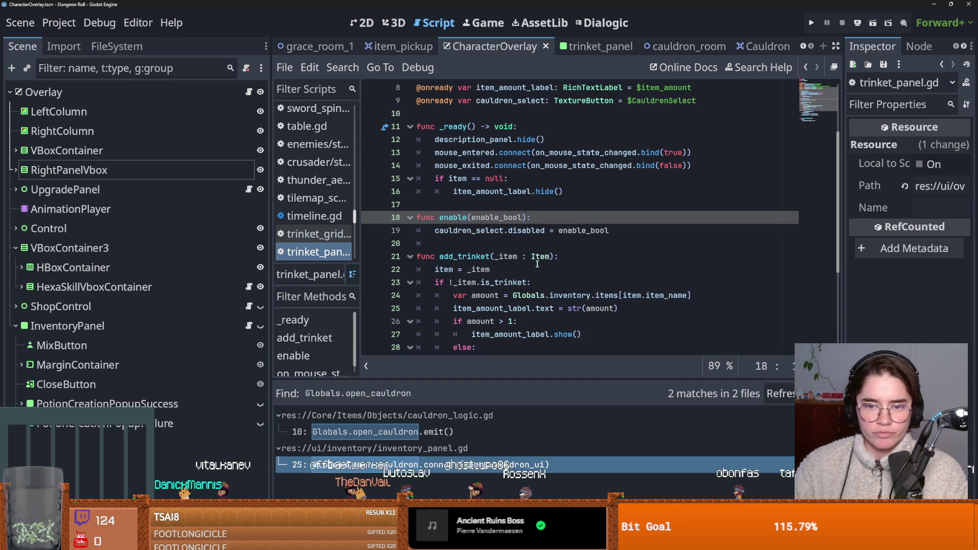
{"action": "double_click", "coordinate": [458, 230]}
{"action": "left_click", "coordinate": [541, 230]}
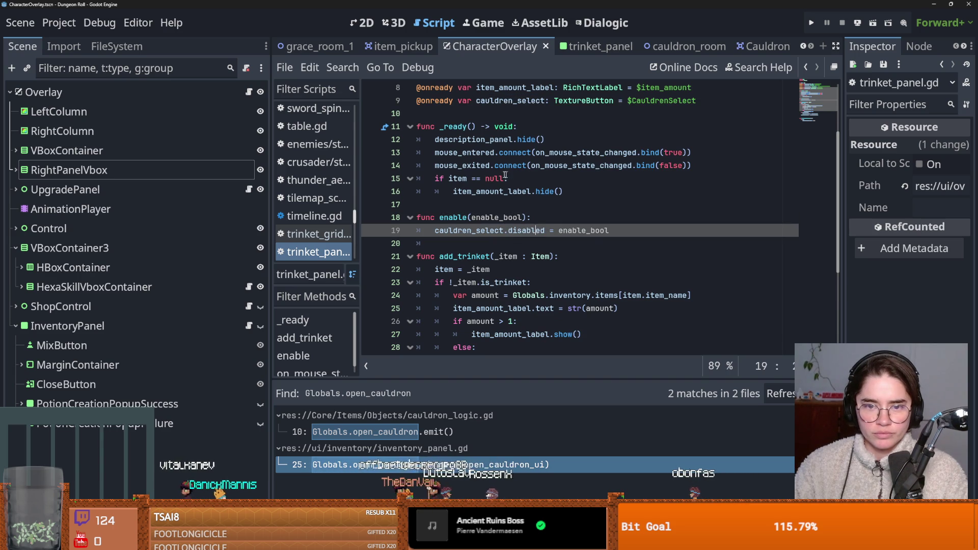
{"action": "left_click", "coordinate": [472, 191]}
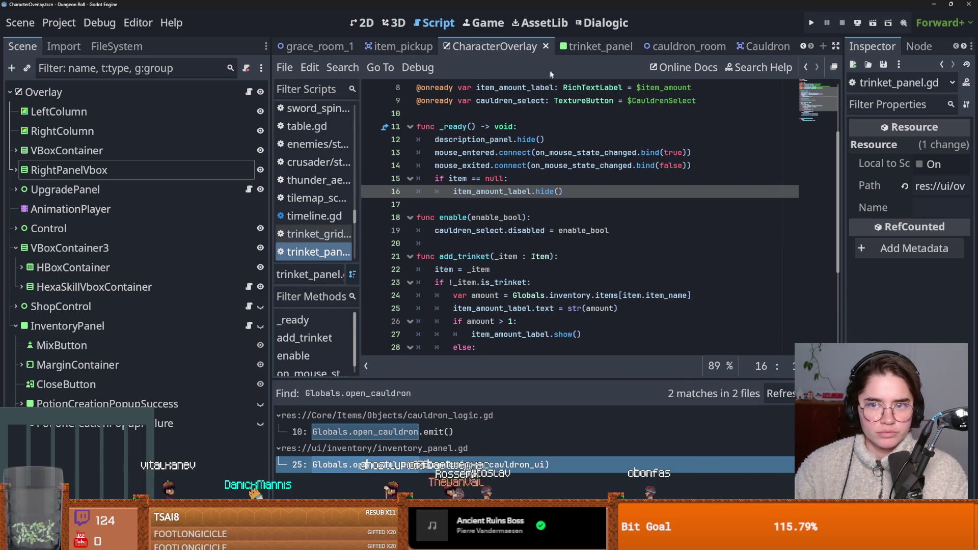
{"action": "left_click", "coordinate": [596, 47]}
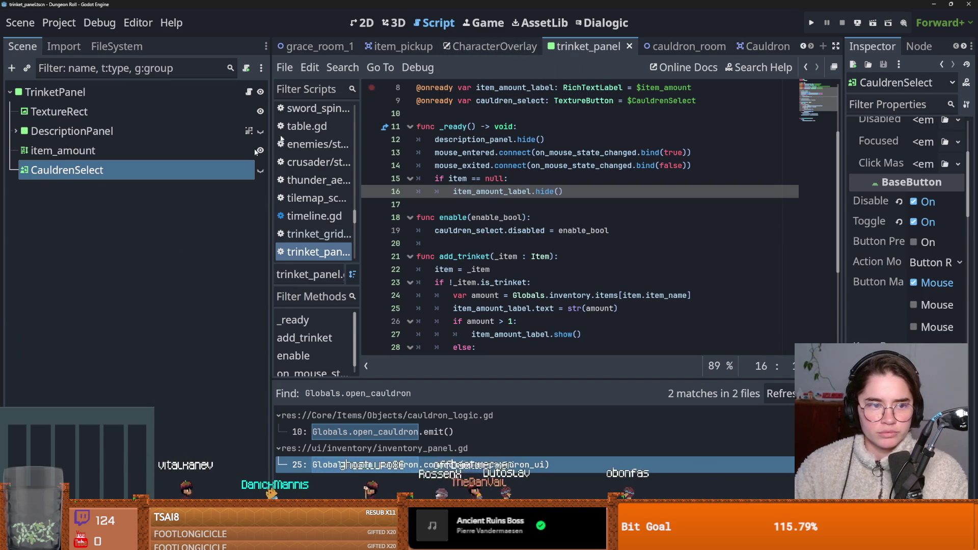
Add 'if enable_bool == false:' as line 20 of the enable function in trinket_panel.gd.
{"action": "left_click", "coordinate": [250, 92]}
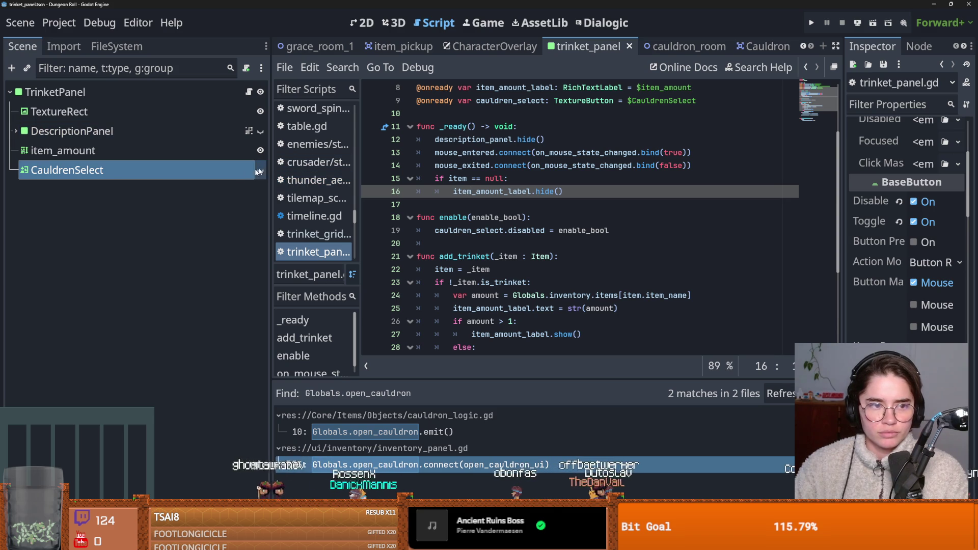
{"action": "left_click", "coordinate": [469, 230], "text": "ctrl"}
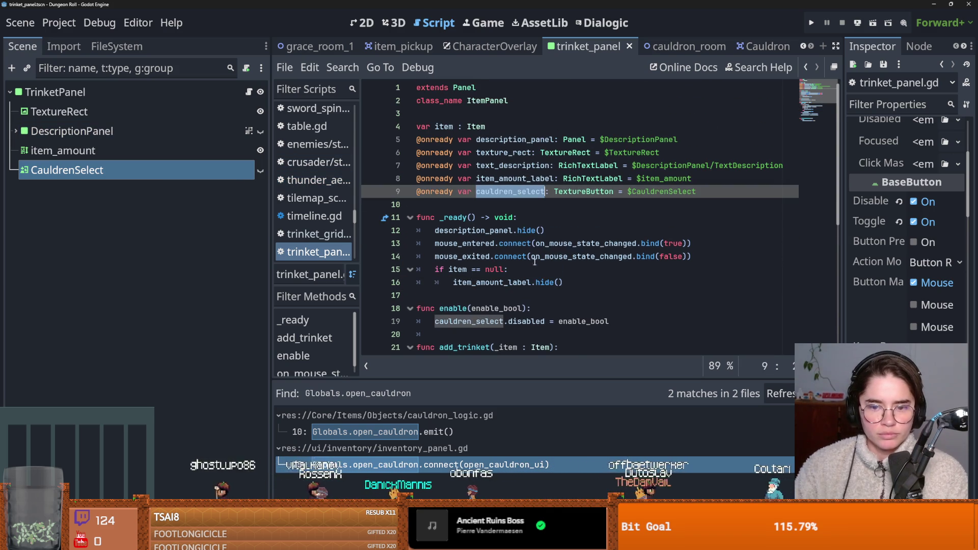
{"action": "scroll", "coordinate": [533, 263], "scroll_direction": "down", "scroll_amount": 2}
{"action": "left_click", "coordinate": [620, 243]}
{"action": "key", "text": "Return"}
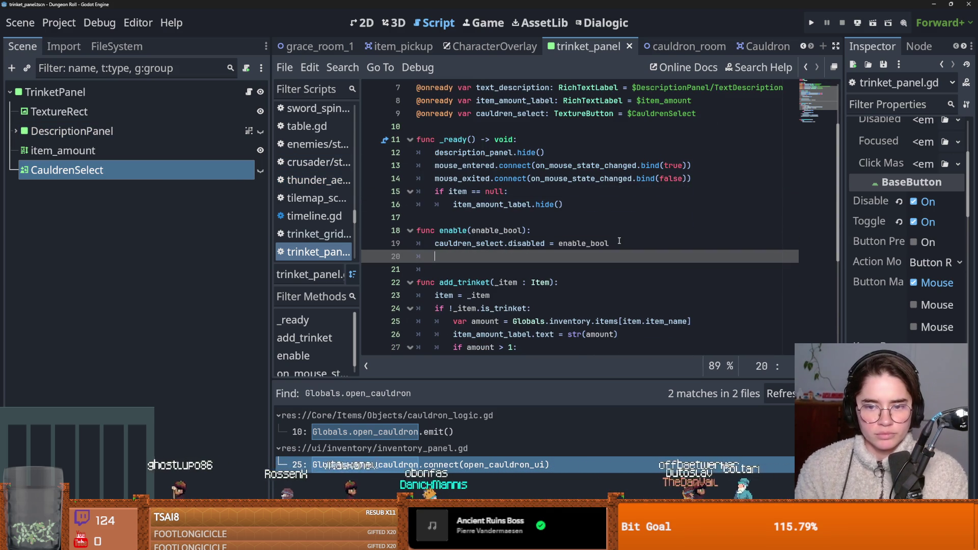
{"action": "type", "text": "if enable_bool = "}
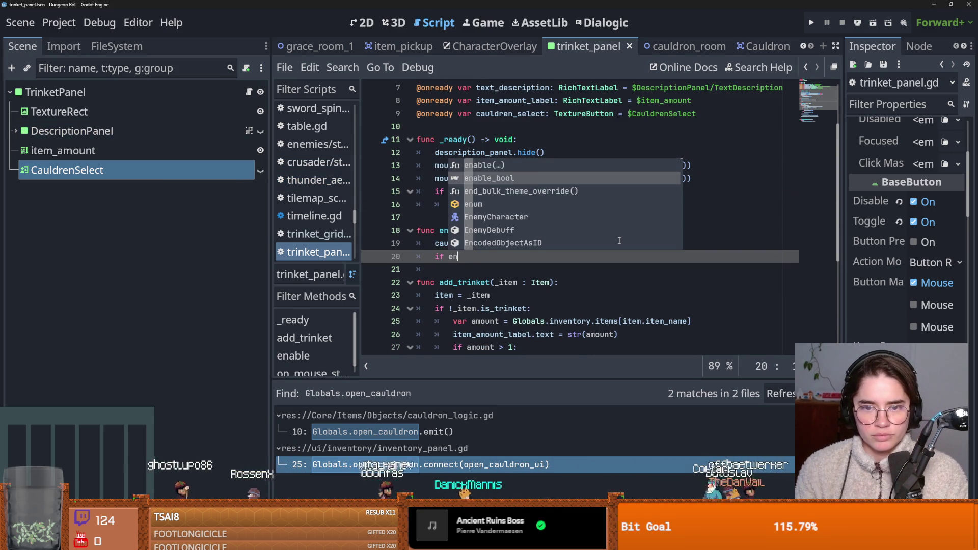
{"action": "type", "text": "false"}
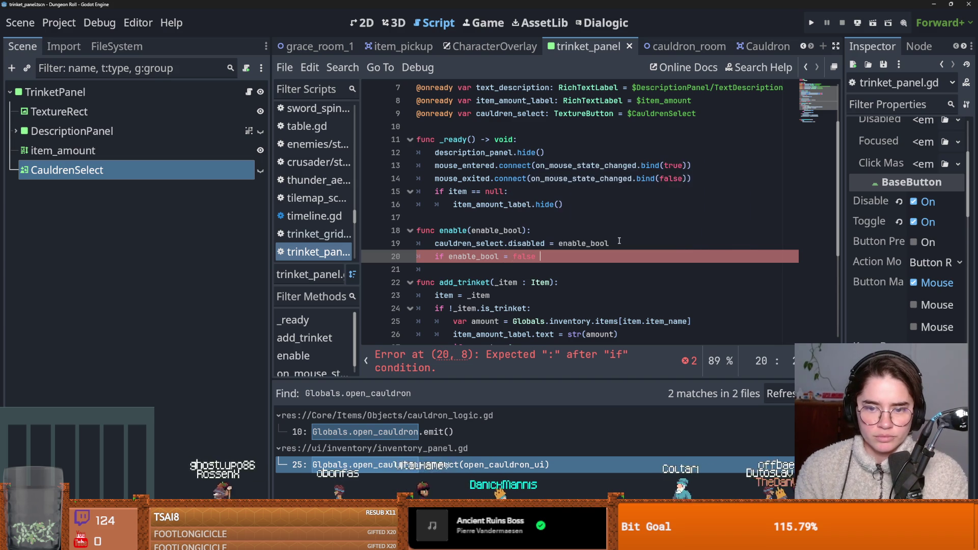
{"action": "key", "text": "BackSpace"}
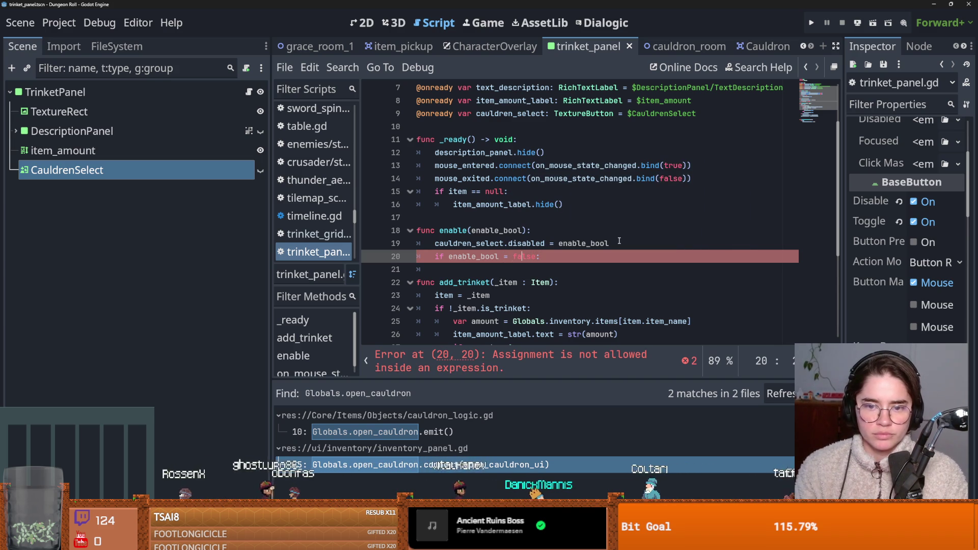
{"action": "key", "text": "Right"}
{"action": "key", "text": "Right"}
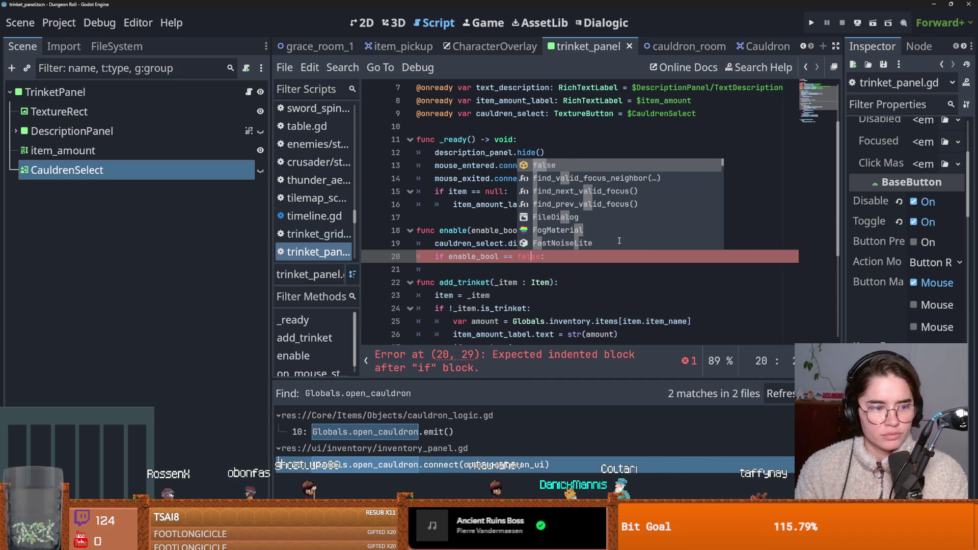
{"action": "key", "text": "Right"}
{"action": "key", "text": "Right"}
{"action": "key", "text": "Right"}
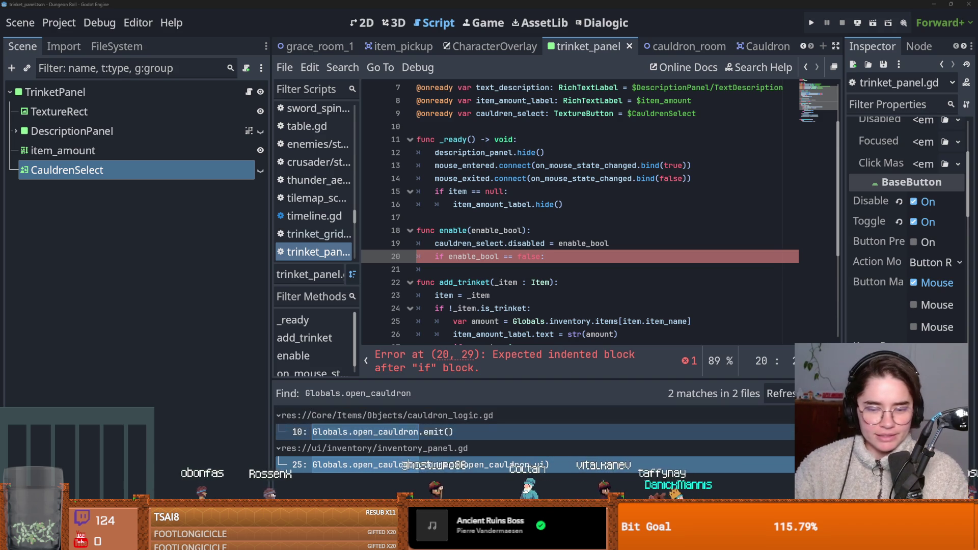
{"action": "key", "text": "super+n"}
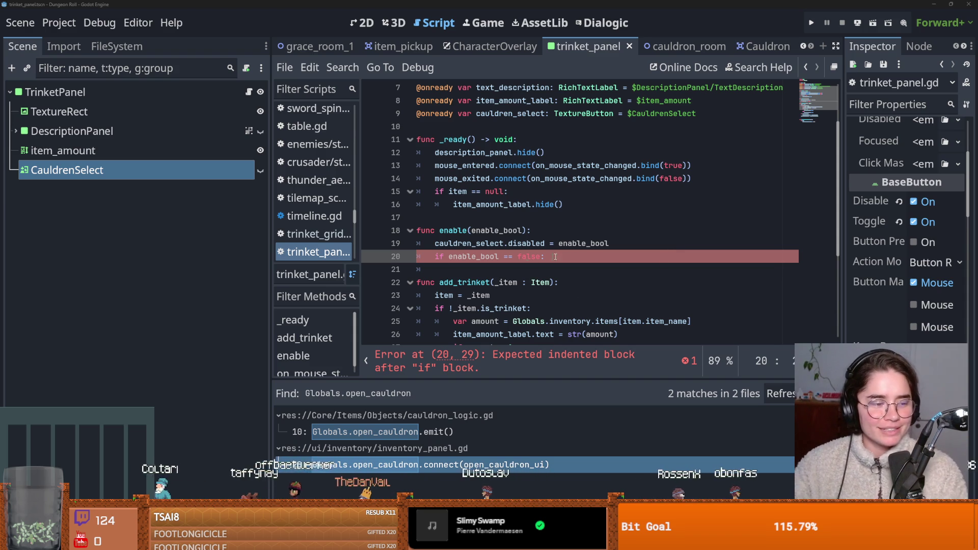
Call cauldren_select.show() inside the enable_bool == false block and save the script.
{"action": "key", "text": "Down"}
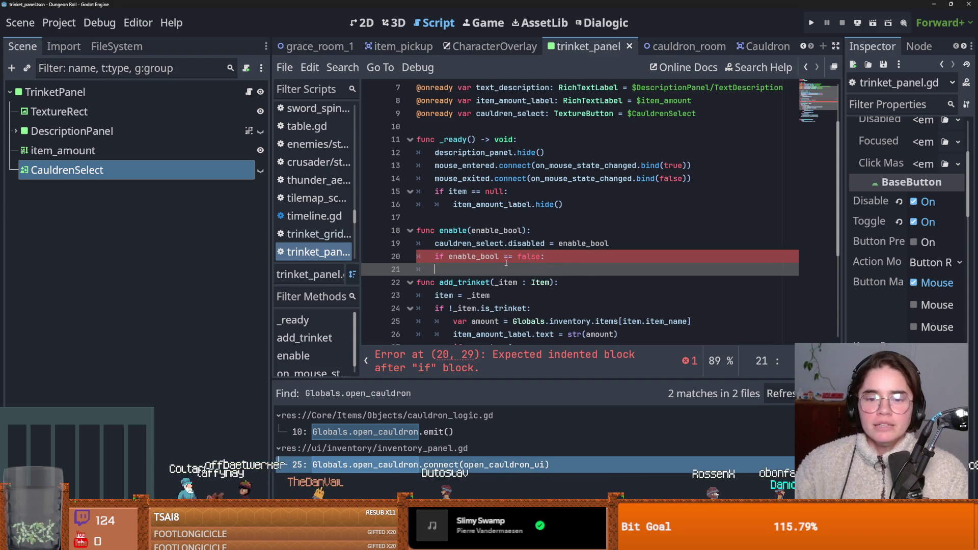
{"action": "type", "text": "cauldren_select"}
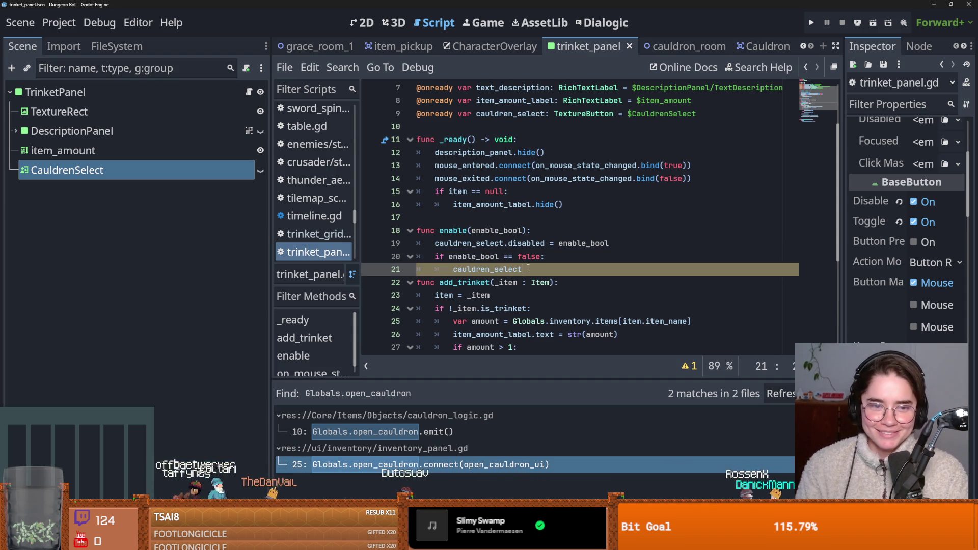
{"action": "type", "text": ".show"}
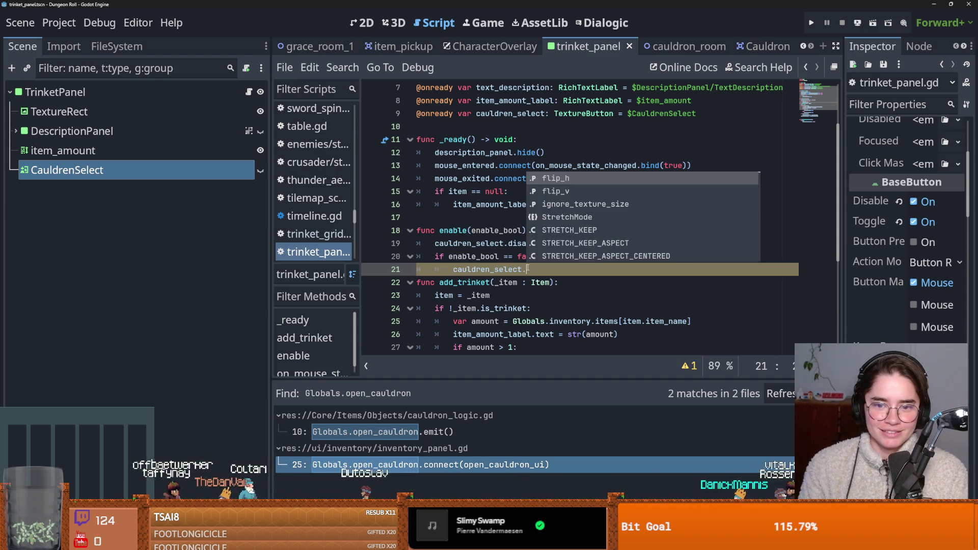
{"action": "key", "text": "Return"}
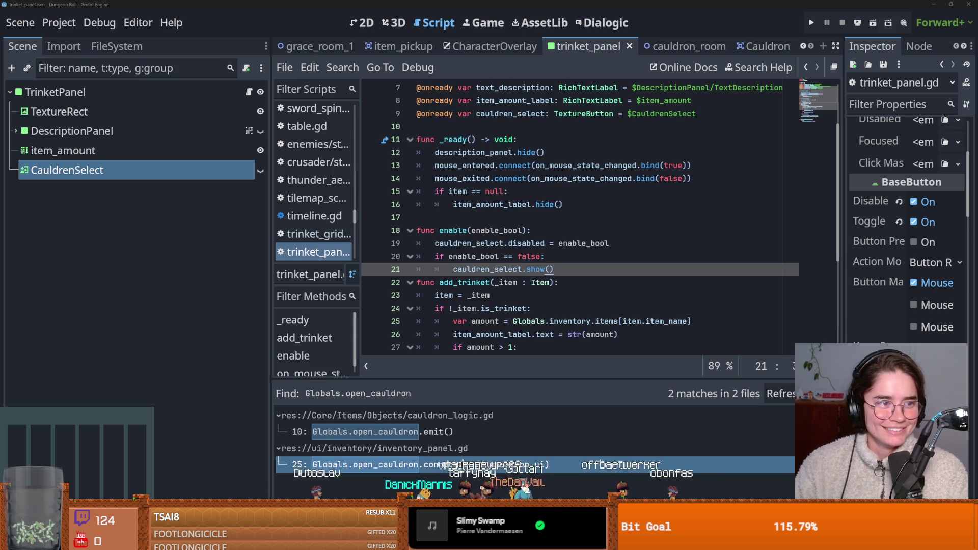
{"action": "left_click", "coordinate": [583, 260]}
{"action": "key", "text": "ctrl+s"}
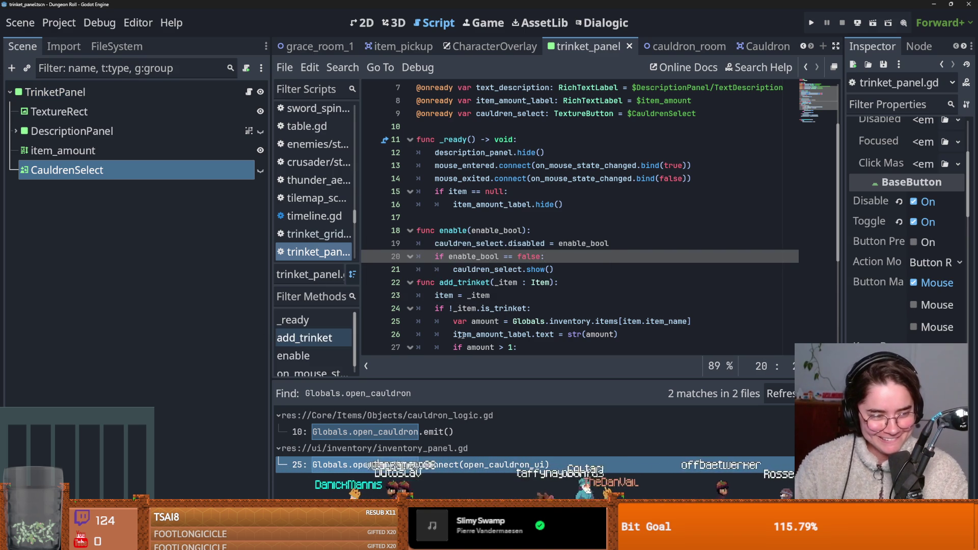
Add a blank line after the show() call, save, and run the game with F5.
{"action": "scroll", "coordinate": [458, 306], "scroll_direction": "up", "scroll_amount": 1}
{"action": "scroll", "coordinate": [479, 265], "scroll_direction": "down", "scroll_amount": 2}
{"action": "scroll", "coordinate": [482, 260], "scroll_direction": "down", "scroll_amount": 1}
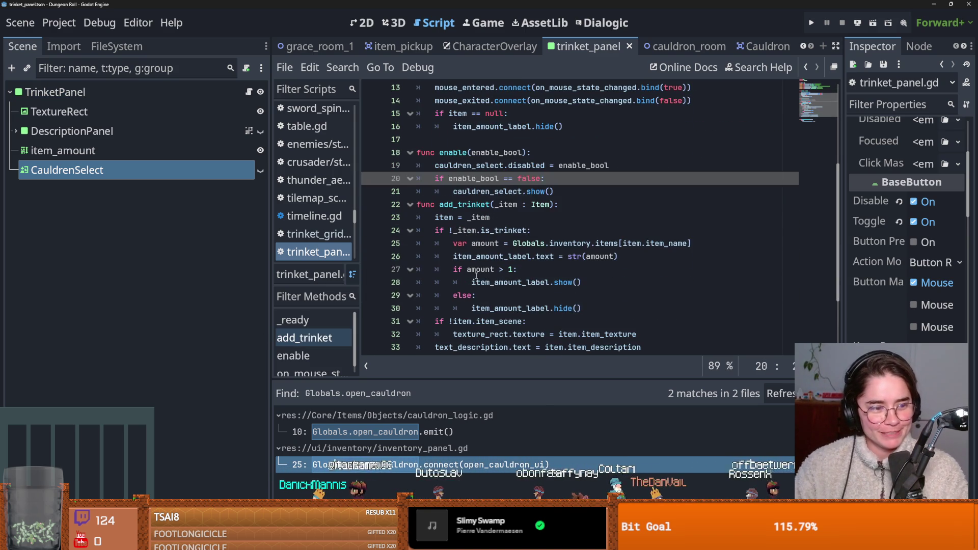
{"action": "key", "text": "ctrl+s"}
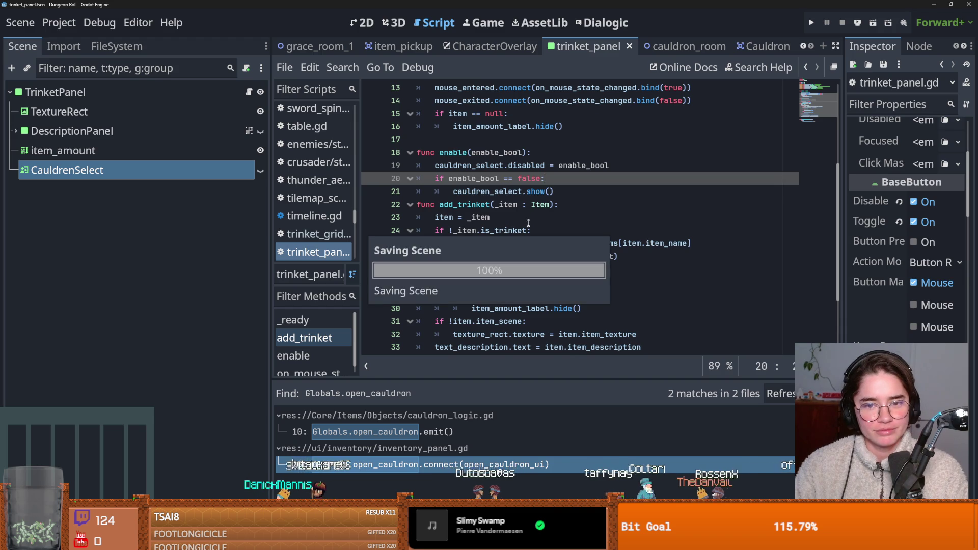
{"action": "scroll", "coordinate": [520, 231], "scroll_direction": "up", "scroll_amount": 1}
{"action": "left_click", "coordinate": [561, 232]}
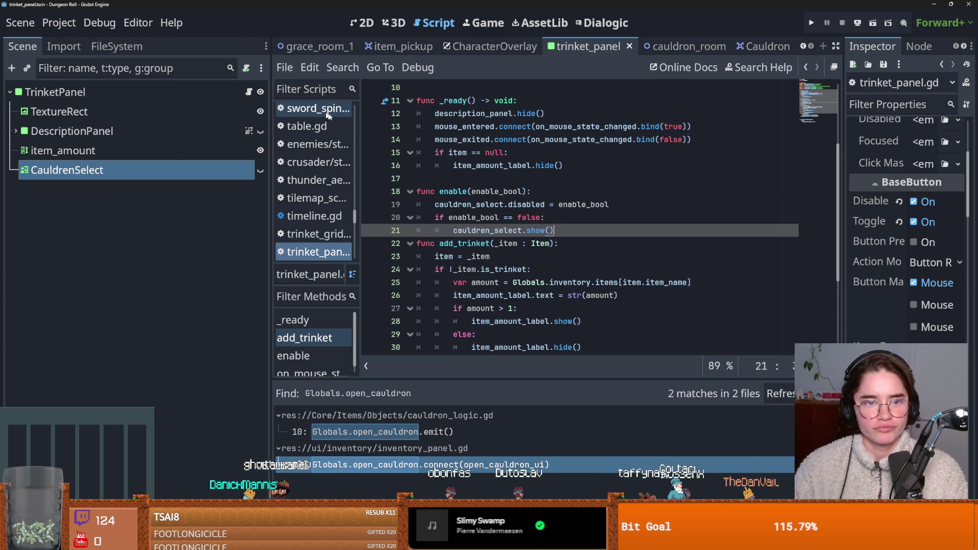
{"action": "key", "text": "ctrl+s"}
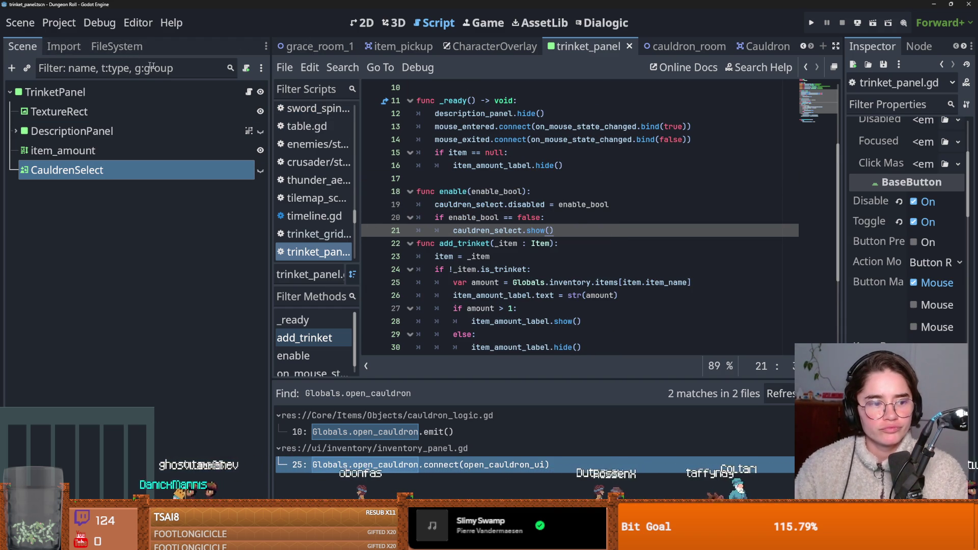
{"action": "key", "text": "Return"}
{"action": "key", "text": "ctrl+s"}
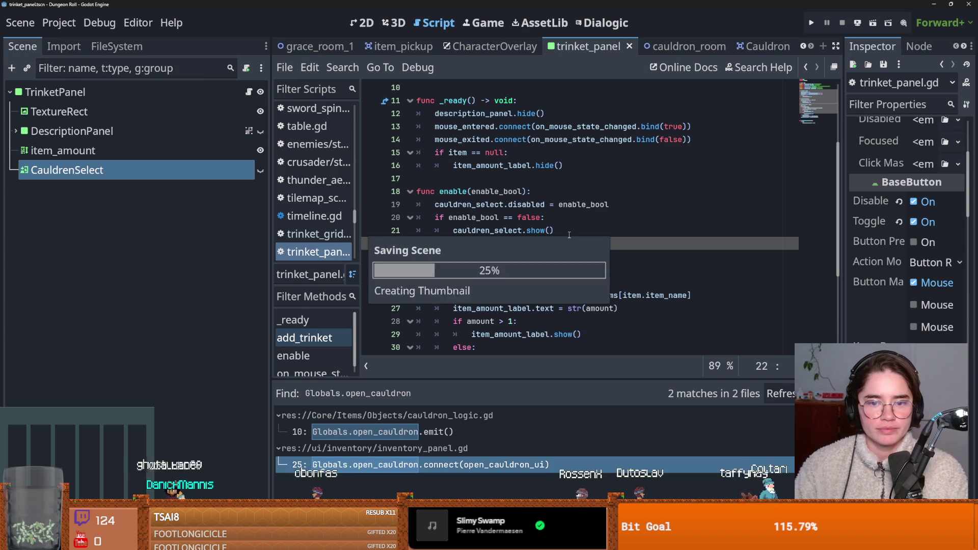
{"action": "key", "text": "F5"}
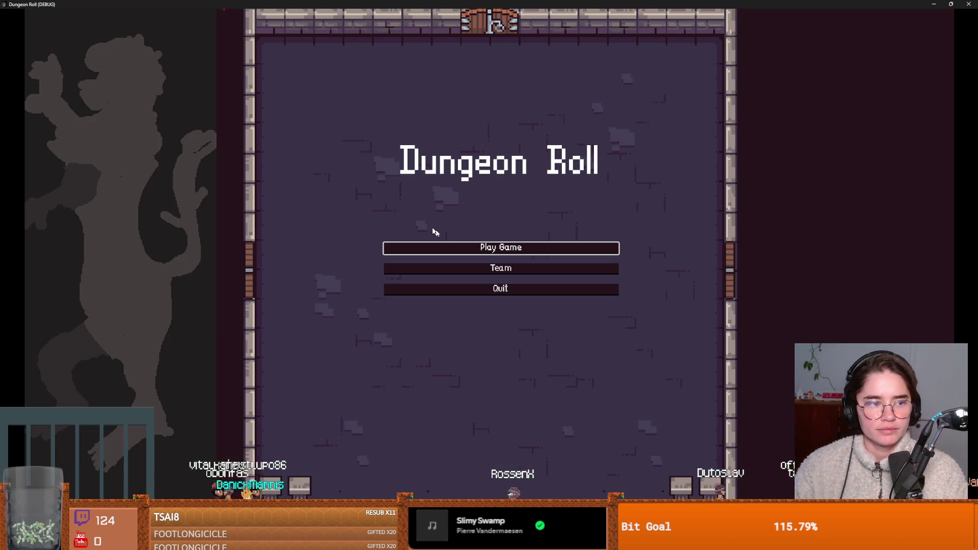
Start a new Crusader game, reroll the room chooser at the west door, and enter the cauldron room.
{"action": "left_click", "coordinate": [452, 248]}
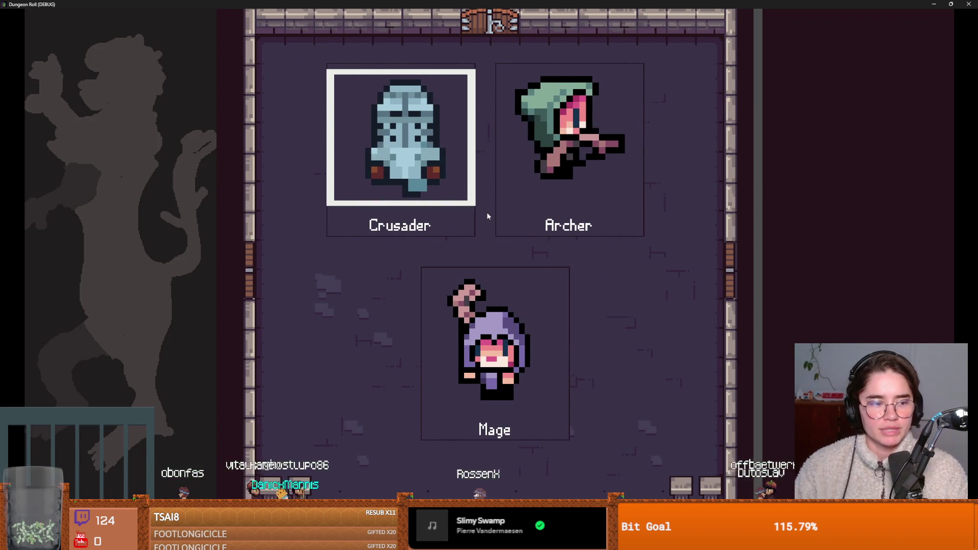
{"action": "key", "text": "Return"}
{"action": "key", "text": "a"}
{"action": "key", "text": "e"}
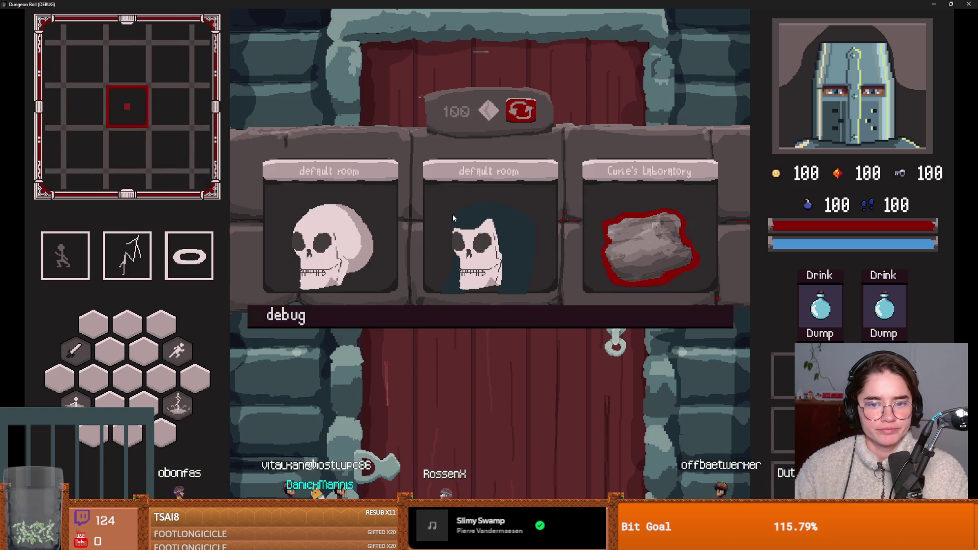
{"action": "left_click", "coordinate": [523, 116]}
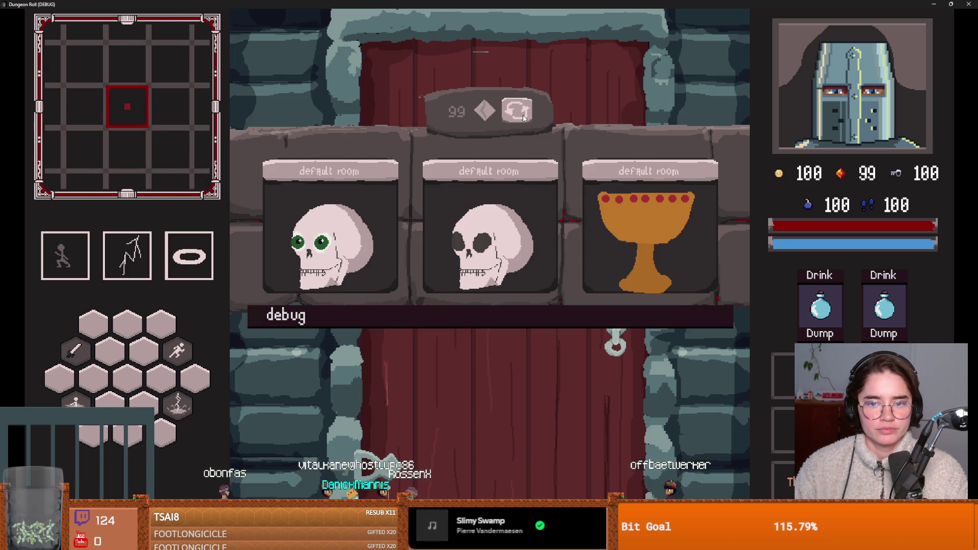
{"action": "left_click", "coordinate": [522, 117]}
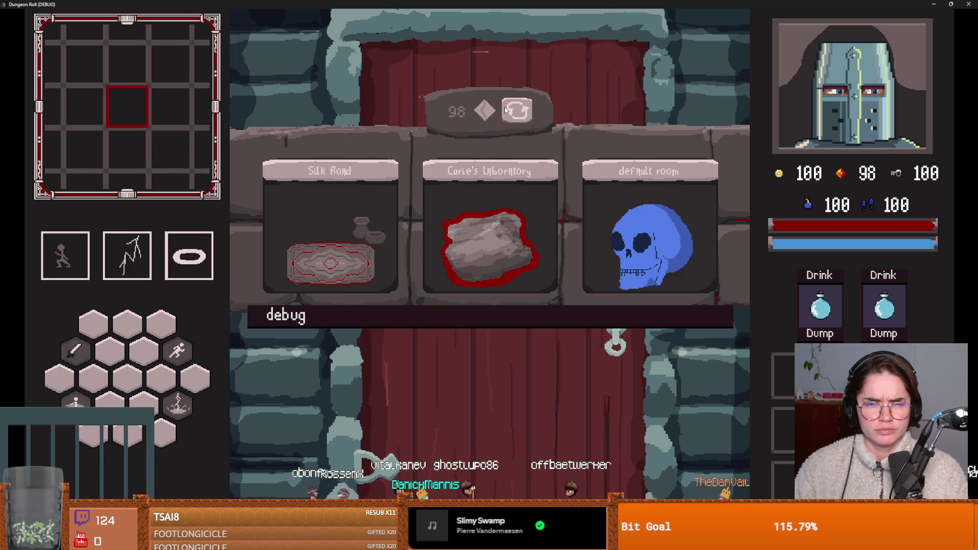
{"action": "left_click", "coordinate": [505, 110]}
{"action": "left_click", "coordinate": [505, 109]}
{"action": "left_click", "coordinate": [505, 110]}
{"action": "left_click", "coordinate": [505, 109]}
{"action": "left_click", "coordinate": [505, 110]}
{"action": "left_click", "coordinate": [344, 231]}
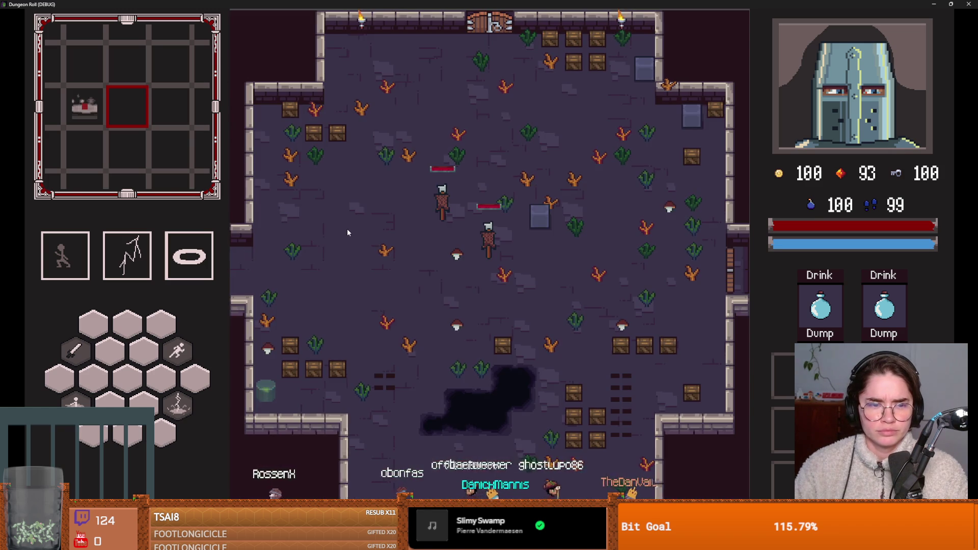
Walk the knight around the cauldron room and smash the top crates with sword swings.
{"action": "key", "text": "a"}
{"action": "key", "text": "s"}
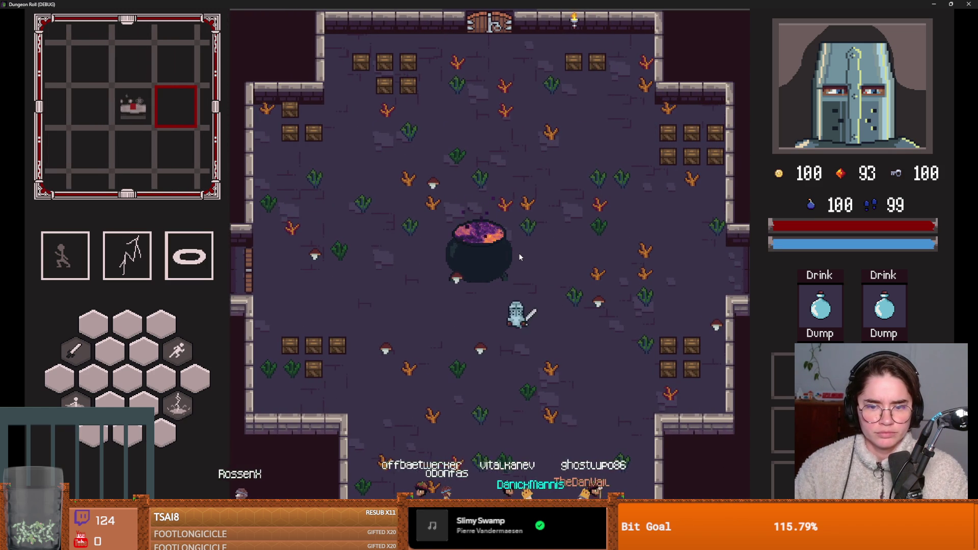
{"action": "key", "text": "a"}
{"action": "key", "text": "w"}
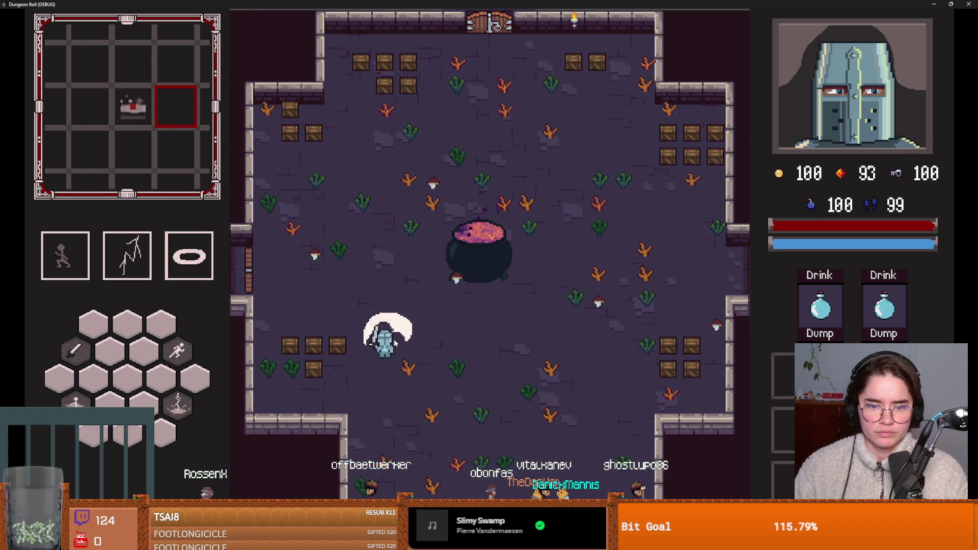
{"action": "key", "text": "w"}
{"action": "key", "text": "d"}
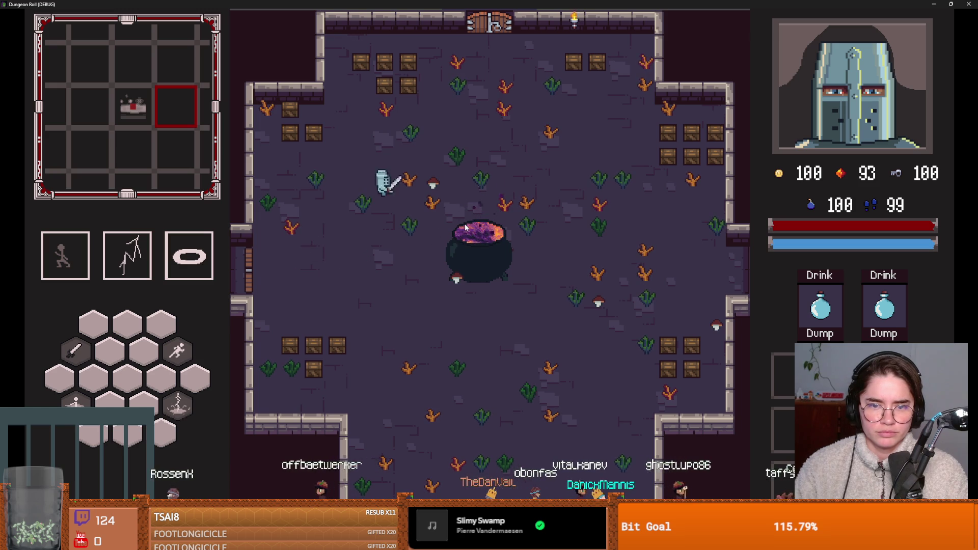
{"action": "key", "text": "d"}
{"action": "key", "text": "s"}
{"action": "key", "text": "w"}
{"action": "key", "text": "a"}
{"action": "left_click", "coordinate": [456, 157]}
{"action": "key", "text": "a"}
{"action": "key", "text": "s"}
{"action": "left_click", "coordinate": [417, 160]}
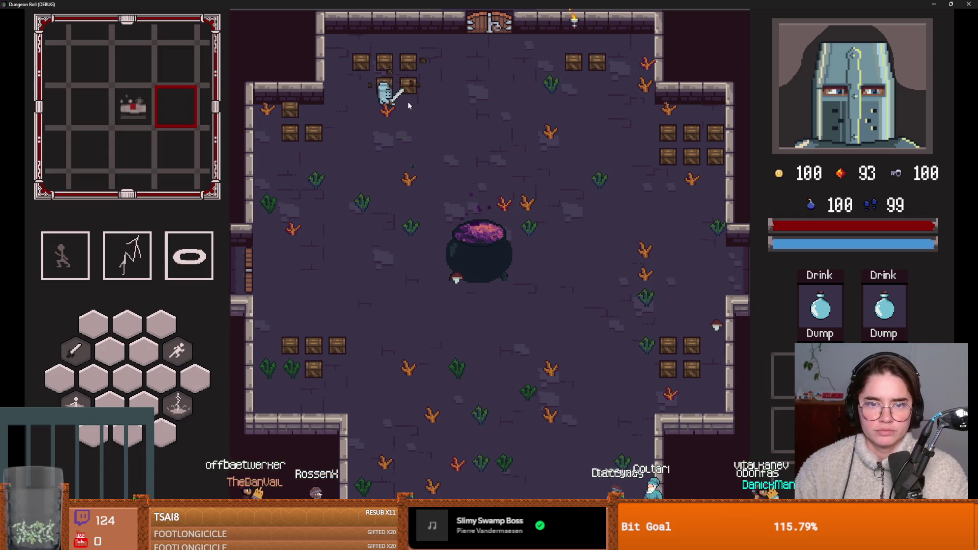
{"action": "key", "text": "s"}
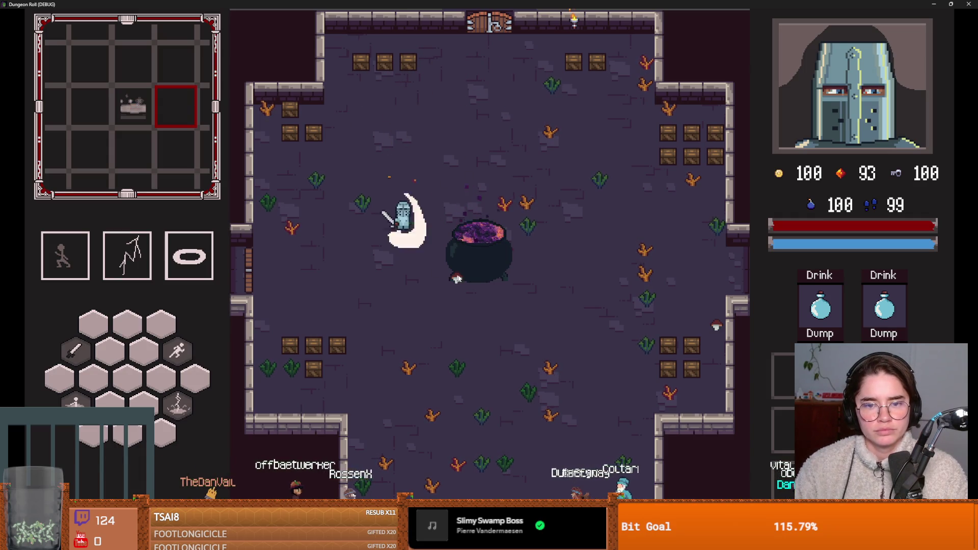
Check the dungeon map, then try mixing the mushroom stack in the cauldron and dismiss the failed mix.
{"action": "key", "text": "Tab"}
{"action": "key", "text": "Tab"}
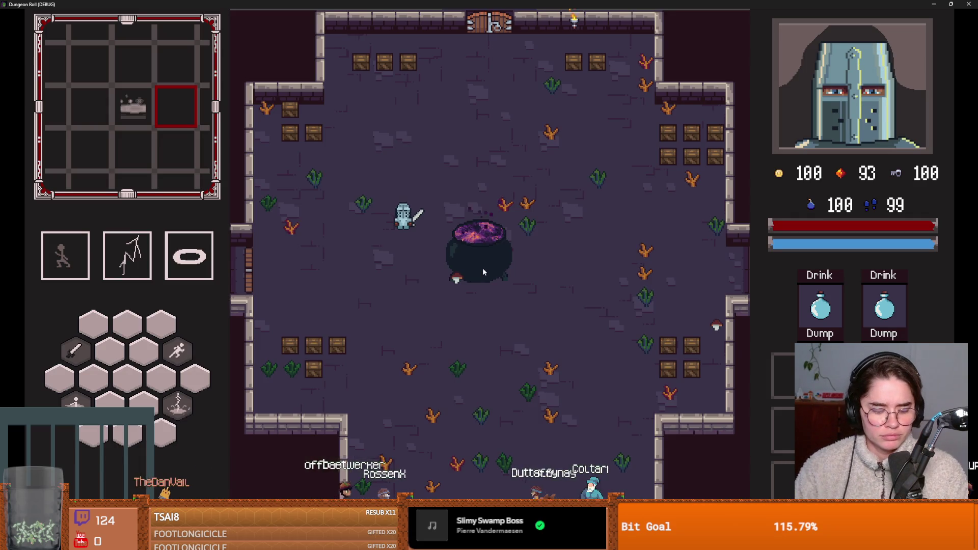
{"action": "right_click", "coordinate": [482, 268]}
{"action": "right_click", "coordinate": [387, 199]}
{"action": "right_click", "coordinate": [377, 198]}
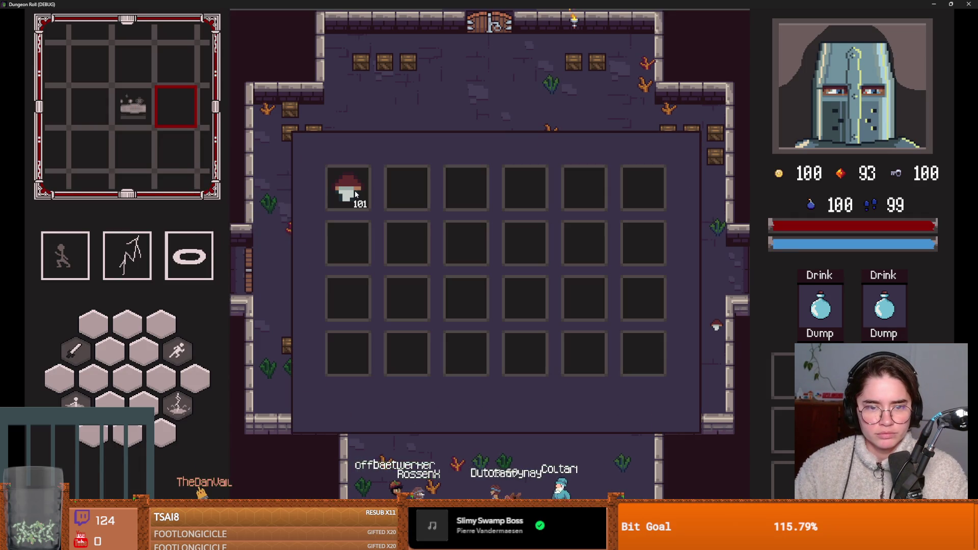
{"action": "right_click", "coordinate": [370, 196]}
{"action": "key", "text": "s"}
{"action": "key", "text": "d"}
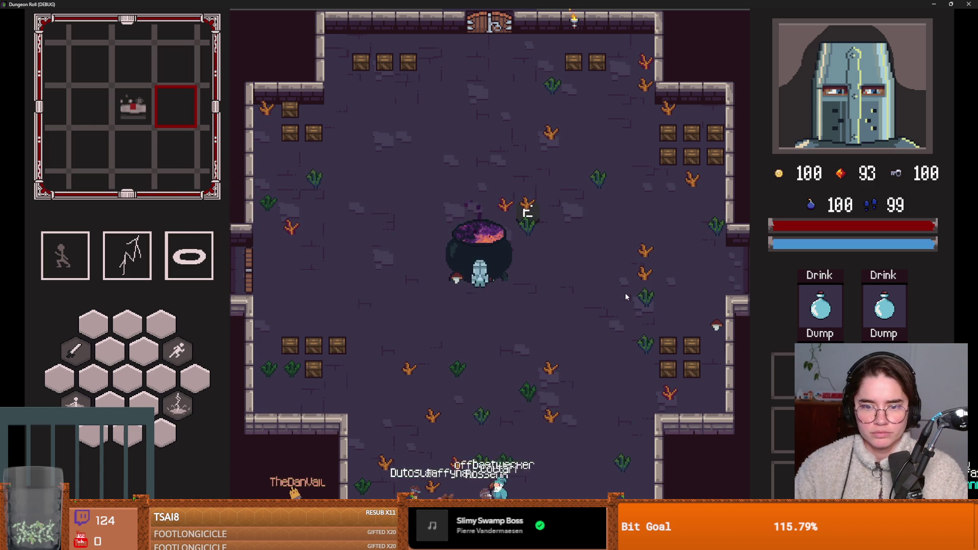
{"action": "right_click", "coordinate": [559, 261]}
{"action": "left_click", "coordinate": [357, 190]}
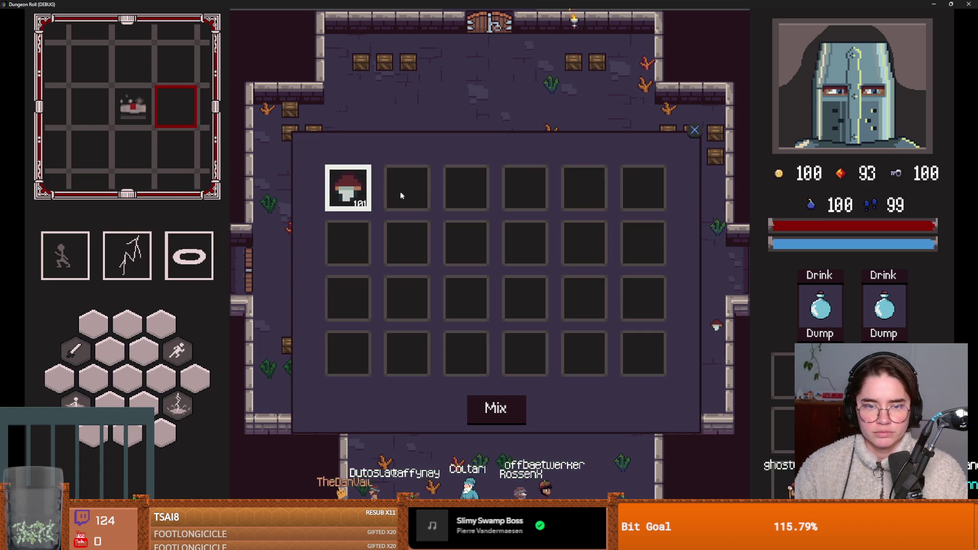
{"action": "left_click", "coordinate": [494, 402]}
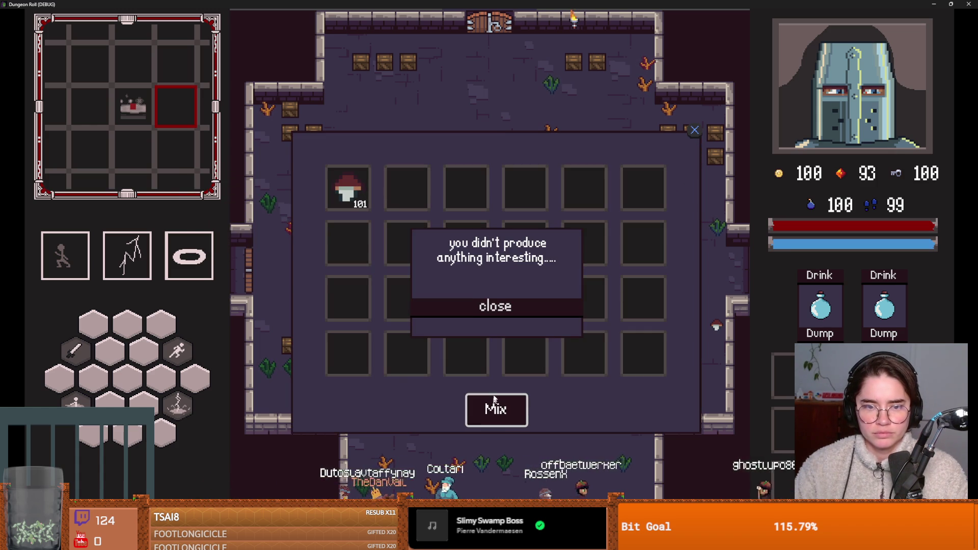
{"action": "left_click", "coordinate": [500, 309]}
{"action": "left_click", "coordinate": [694, 130]}
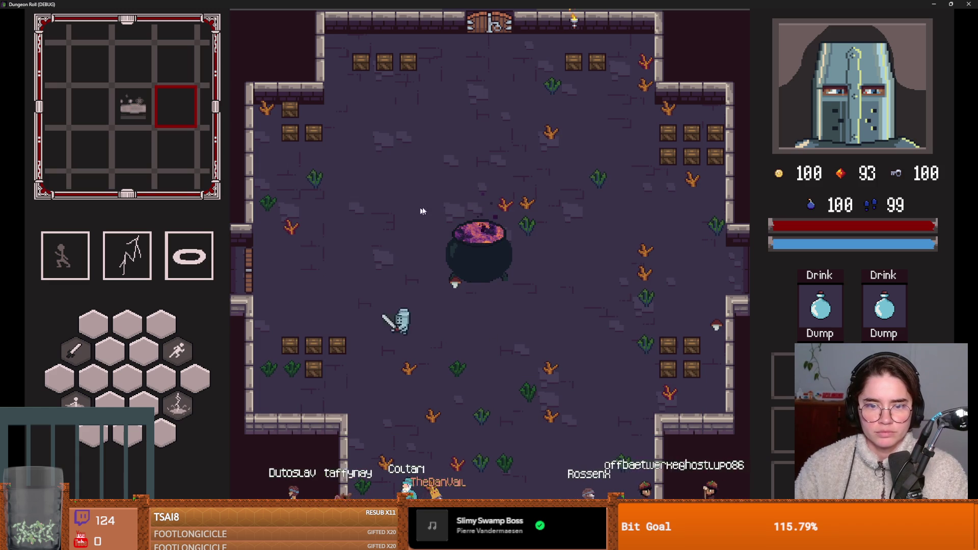
Unlock the west door, enter the chosen cross-shaped room, explore it, and close the debug game.
{"action": "key", "text": "w"}
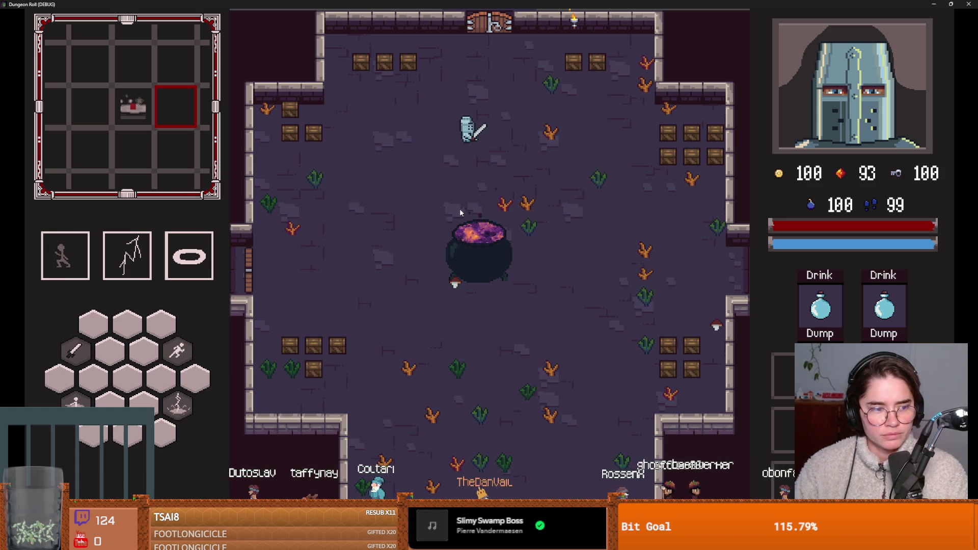
{"action": "key", "text": "w"}
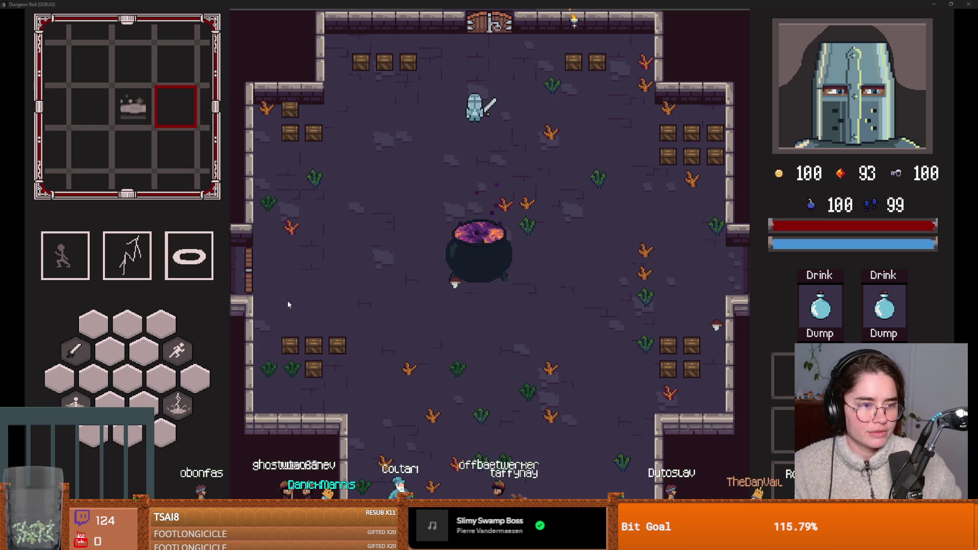
{"action": "key", "text": "a+s"}
{"action": "key", "text": "a"}
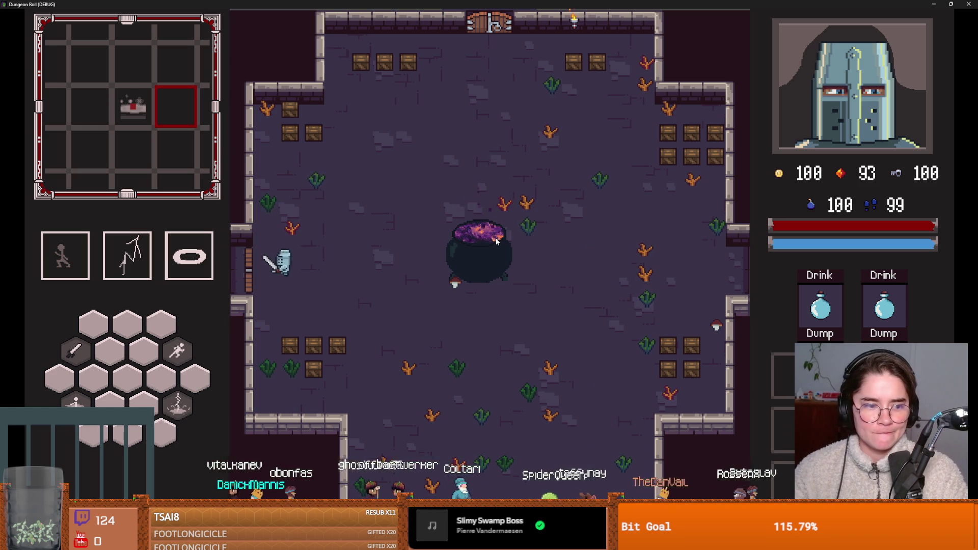
{"action": "key", "text": "e"}
{"action": "key", "text": "Return"}
{"action": "left_click", "coordinate": [507, 244]}
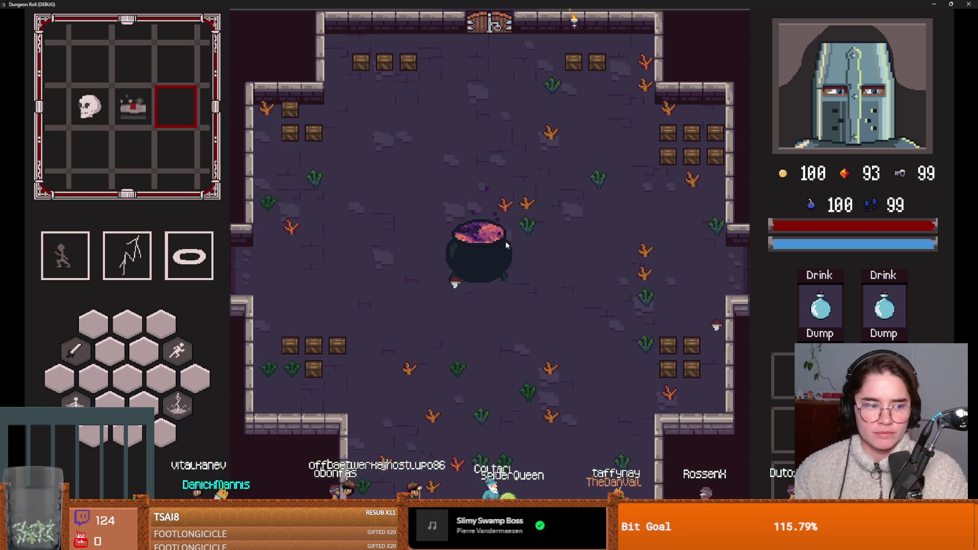
{"action": "key", "text": "a+w"}
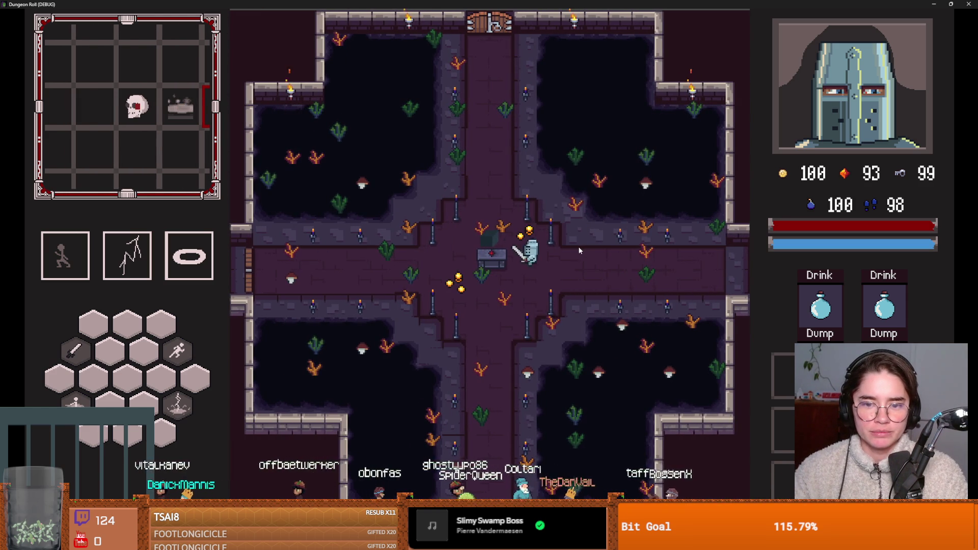
{"action": "mouse_move", "coordinate": [789, 379]}
{"action": "key", "text": "s+d"}
{"action": "key", "text": "F11"}
{"action": "left_click", "coordinate": [665, 170]}
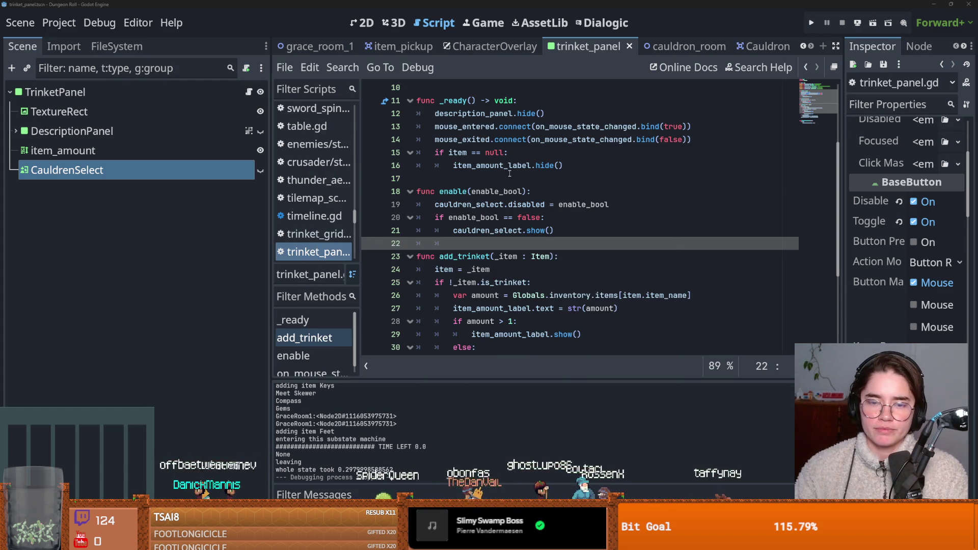
{"action": "left_click", "coordinate": [458, 178]}
{"action": "key", "text": "ctrl+s"}
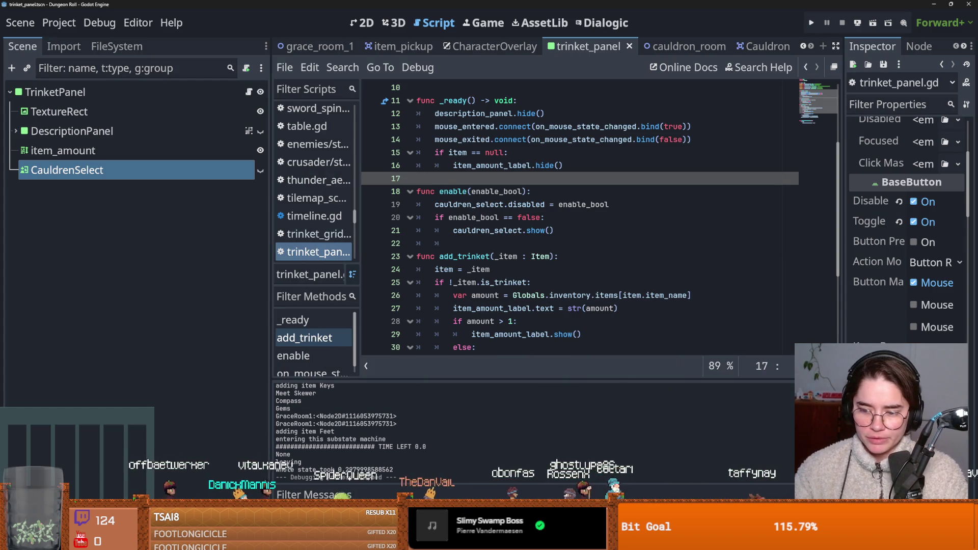
{"action": "key", "text": "F5"}
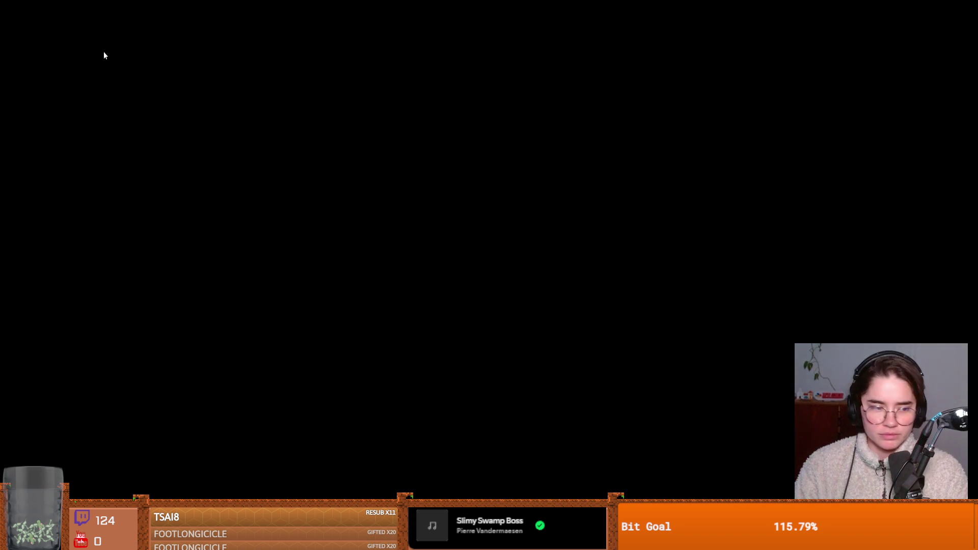
{"action": "left_click", "coordinate": [371, 171]}
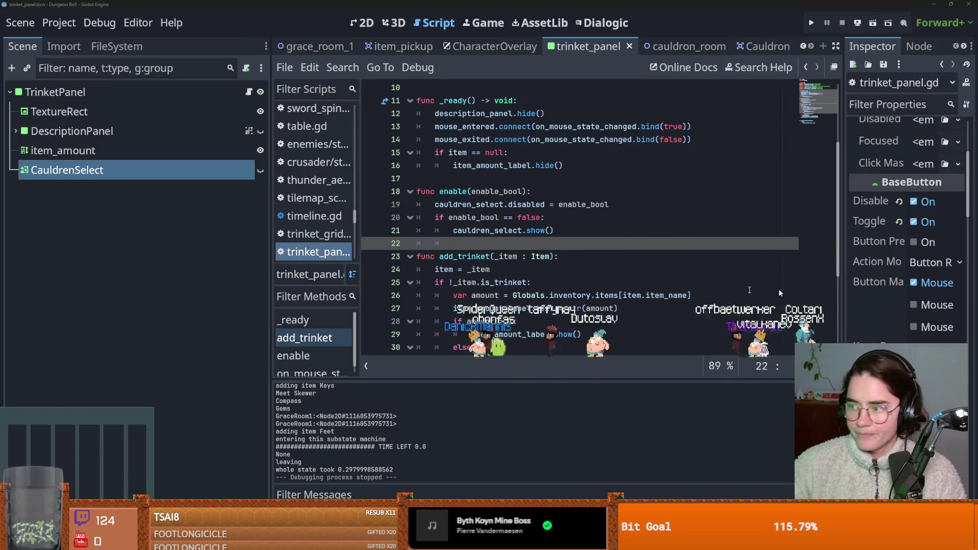
Save the current script, then open item_pickup.gd and insert a new line 6.
{"action": "left_click", "coordinate": [457, 256]}
{"action": "key", "text": "ctrl+s"}
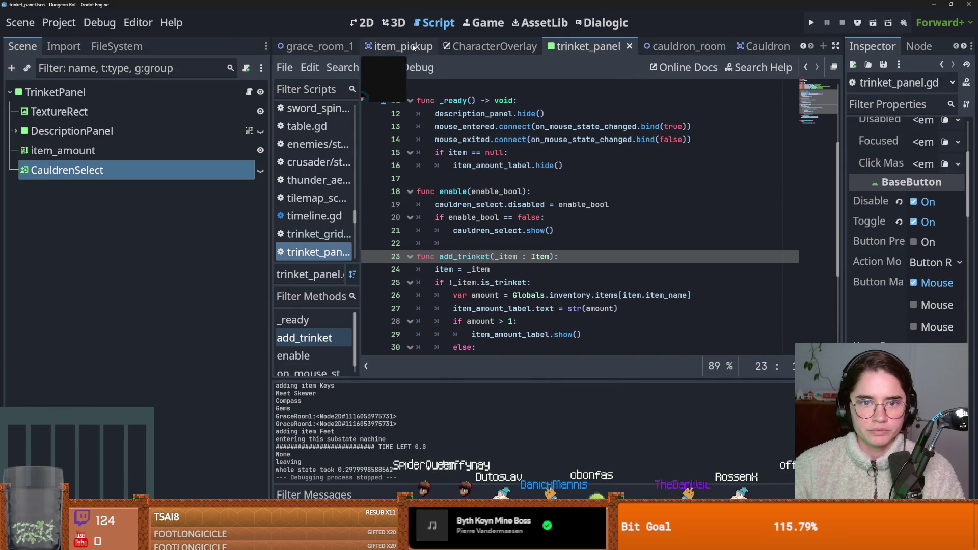
{"action": "left_click", "coordinate": [379, 47]}
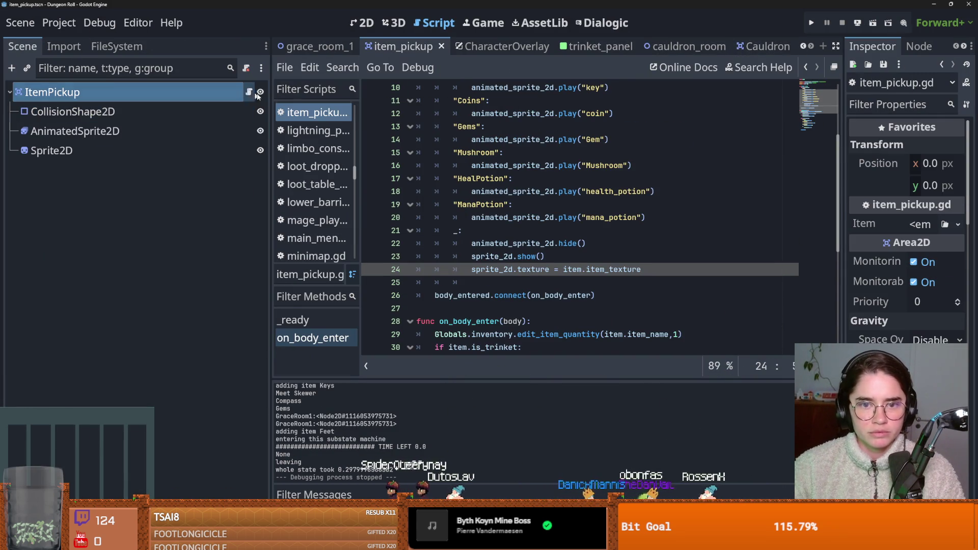
{"action": "scroll", "coordinate": [515, 192], "scroll_direction": "up", "scroll_amount": 8}
{"action": "left_click", "coordinate": [475, 152]}
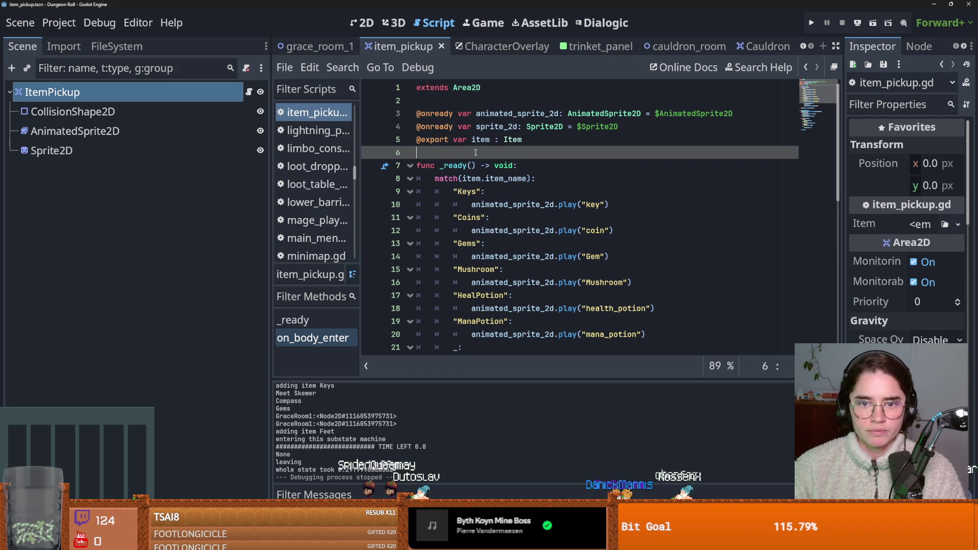
{"action": "key", "text": "Return"}
{"action": "left_click", "coordinate": [442, 158]}
{"action": "type", "text": "@expor"}
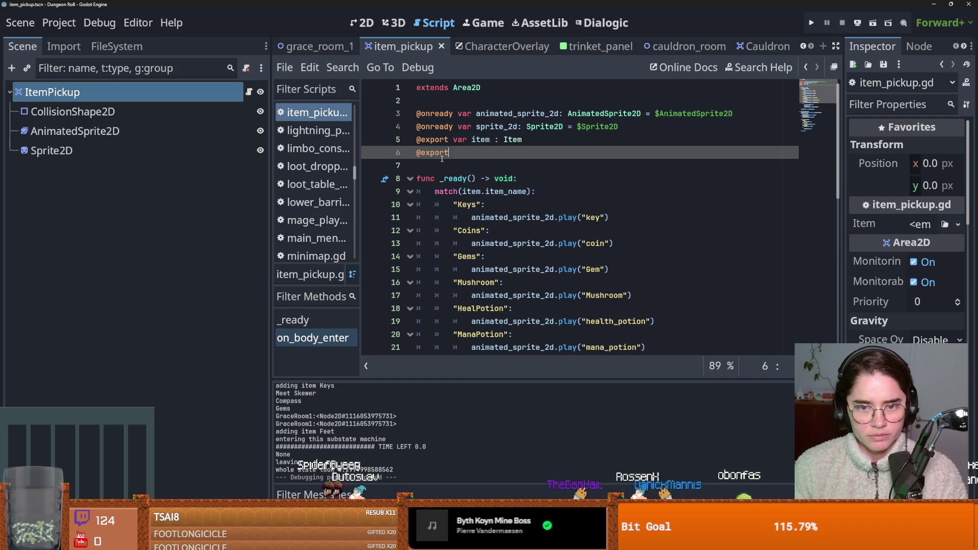
{"action": "type", "text": "t var trinket_loot_table"}
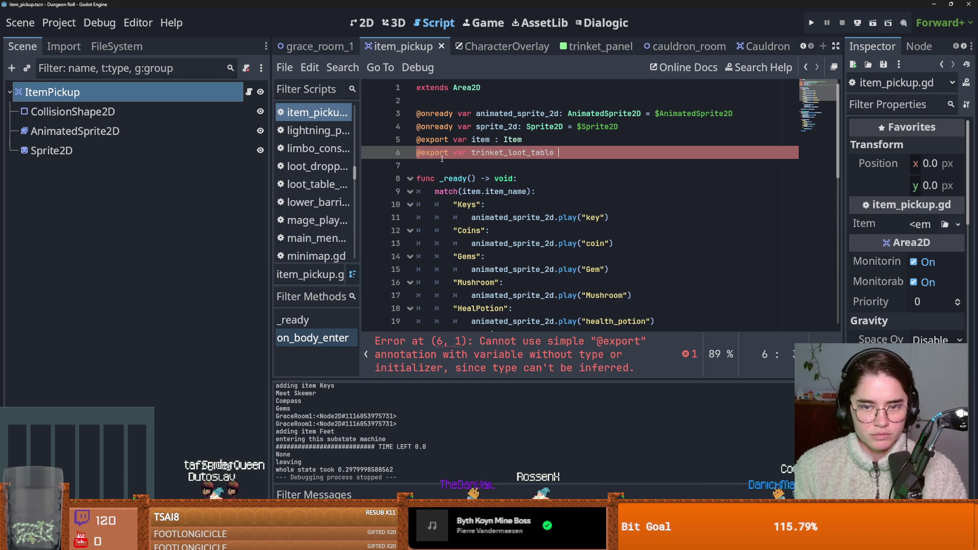
{"action": "key", "text": "BackSpace"}
{"action": "key", "text": "BackSpace"}
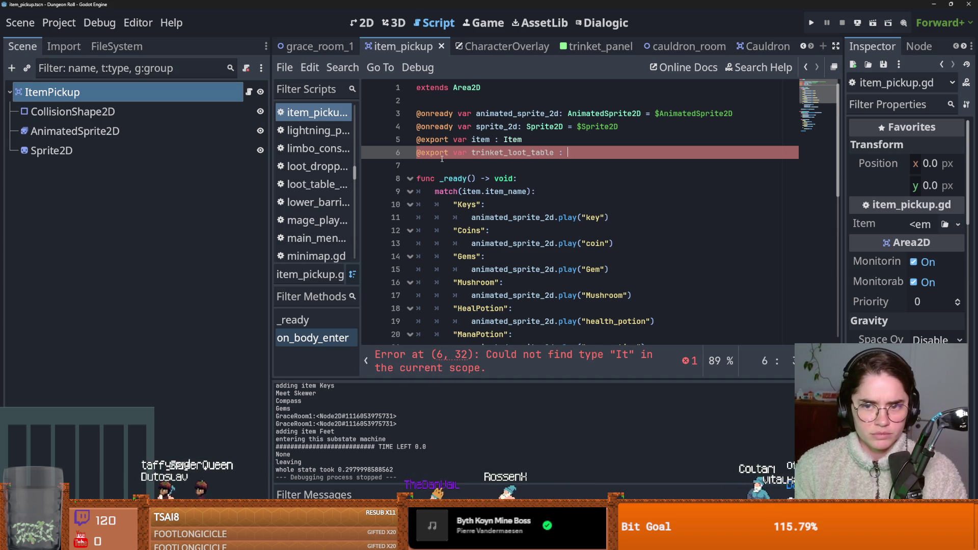
{"action": "type", "text": "Tabl"}
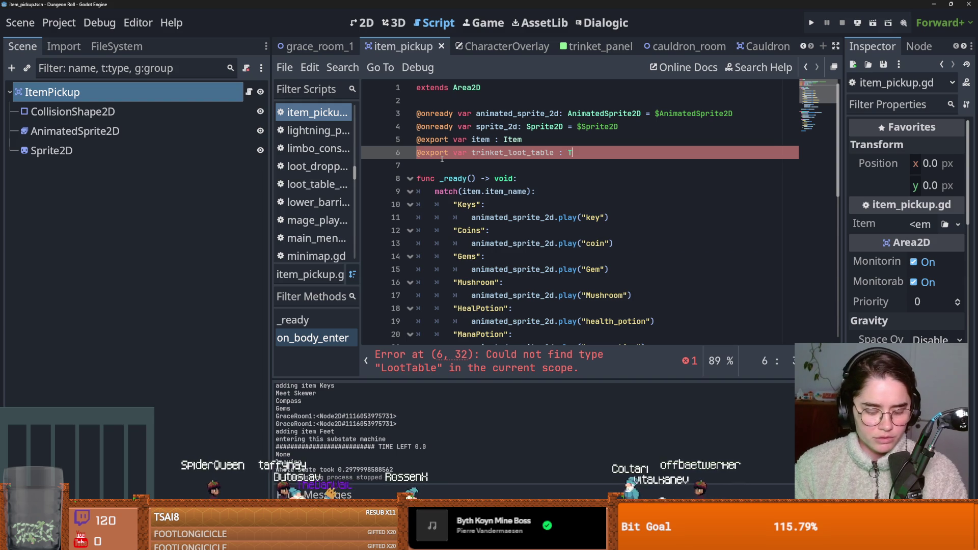
{"action": "type", "text": "D"}
{"action": "key", "text": "Down"}
{"action": "key", "text": "Down"}
{"action": "key", "text": "Return"}
{"action": "key", "text": "ctrl+s"}
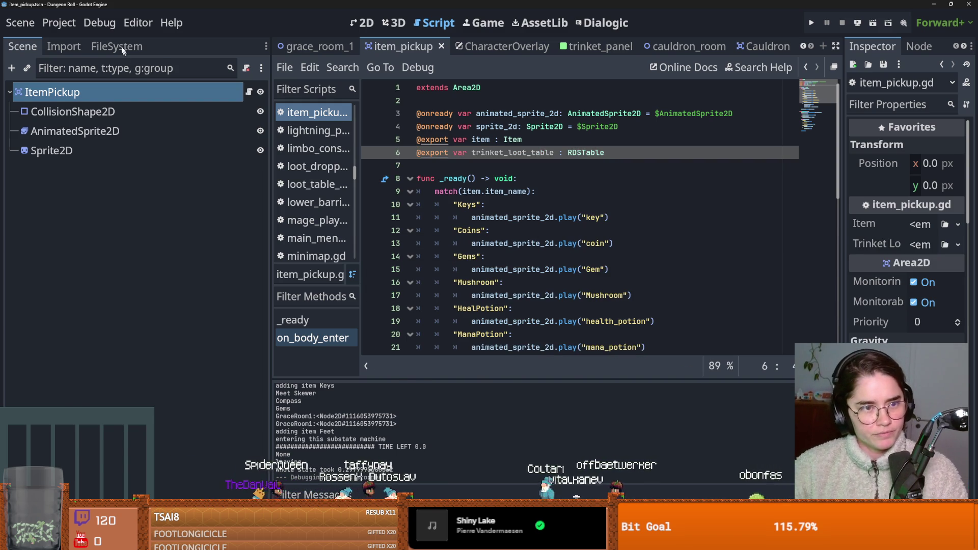
Clear the 'cauldr' file filter, save the scene, collapse the tiles folder and switch to 2D.
{"action": "left_click", "coordinate": [123, 49]}
{"action": "key", "text": "ctrl+s"}
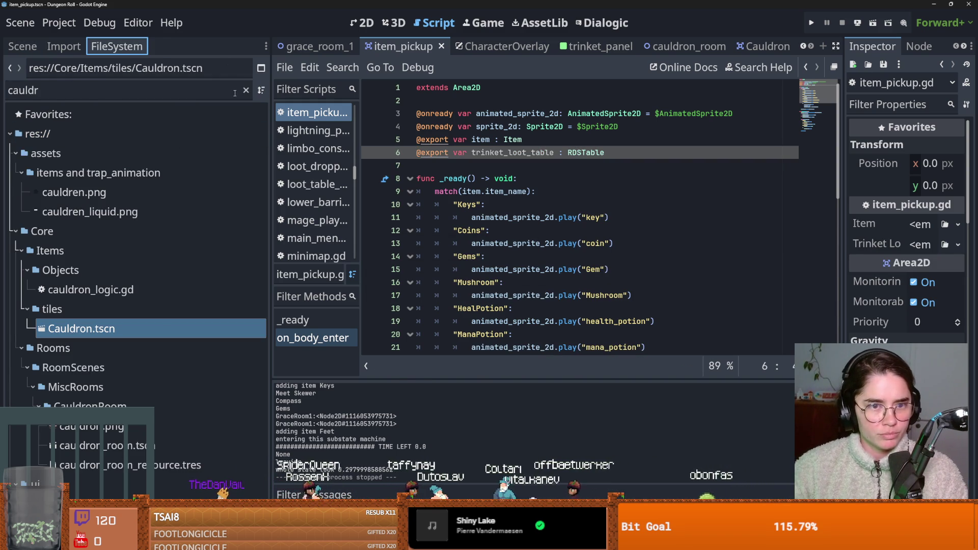
{"action": "left_click", "coordinate": [246, 90]}
{"action": "key", "text": "ctrl+s"}
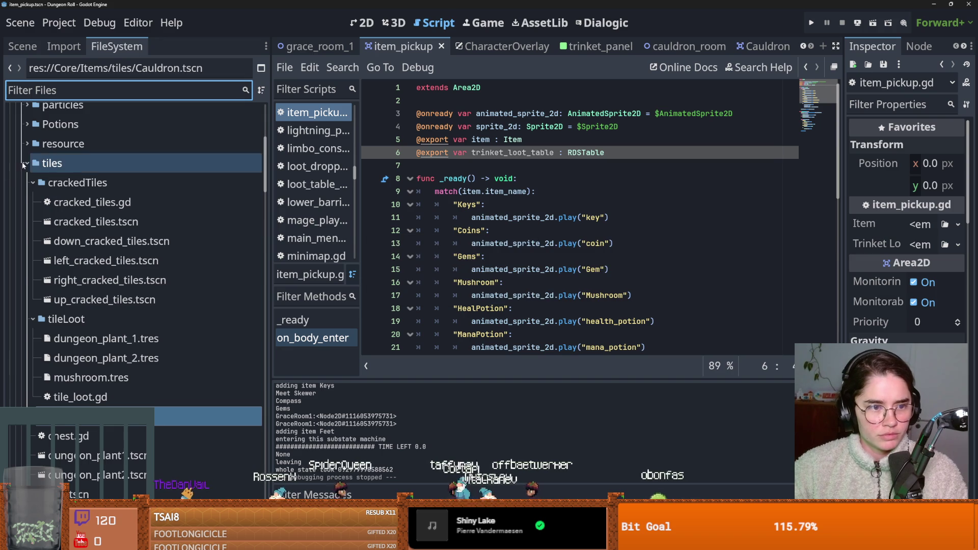
{"action": "left_click", "coordinate": [22, 162]}
{"action": "left_click", "coordinate": [365, 23]}
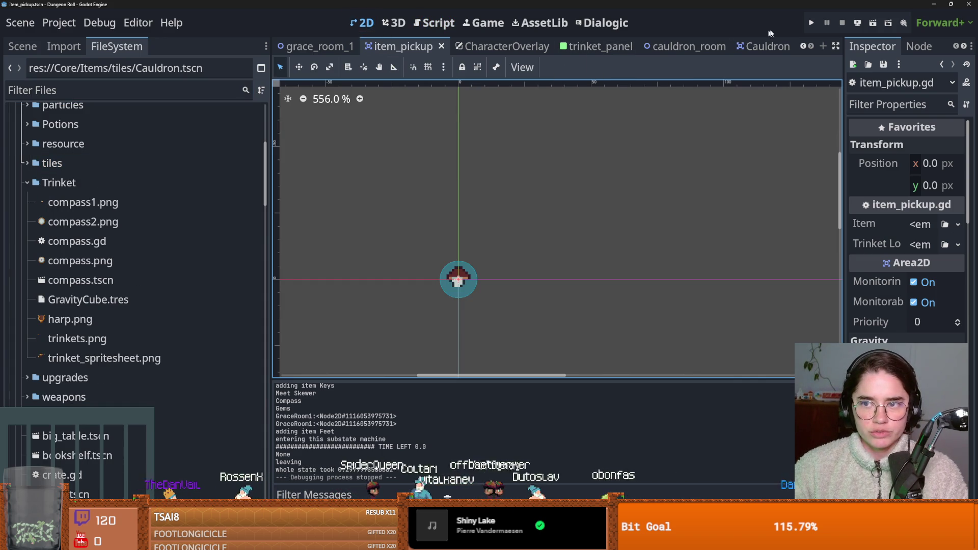
Filter the files for 'grace' and open grace_room_1.tscn in the 2D view.
{"action": "scroll", "coordinate": [756, 45], "scroll_direction": "up", "scroll_amount": 1}
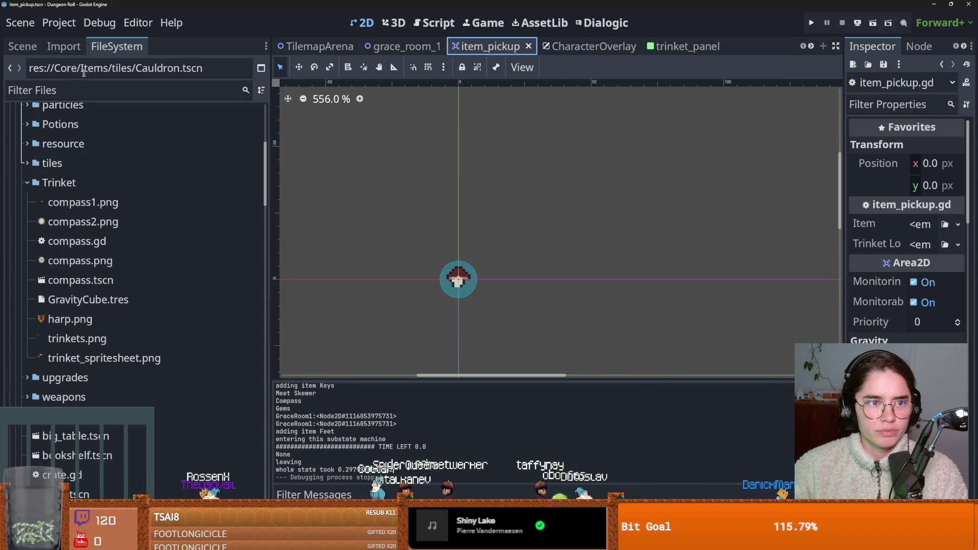
{"action": "type", "text": "grace"}
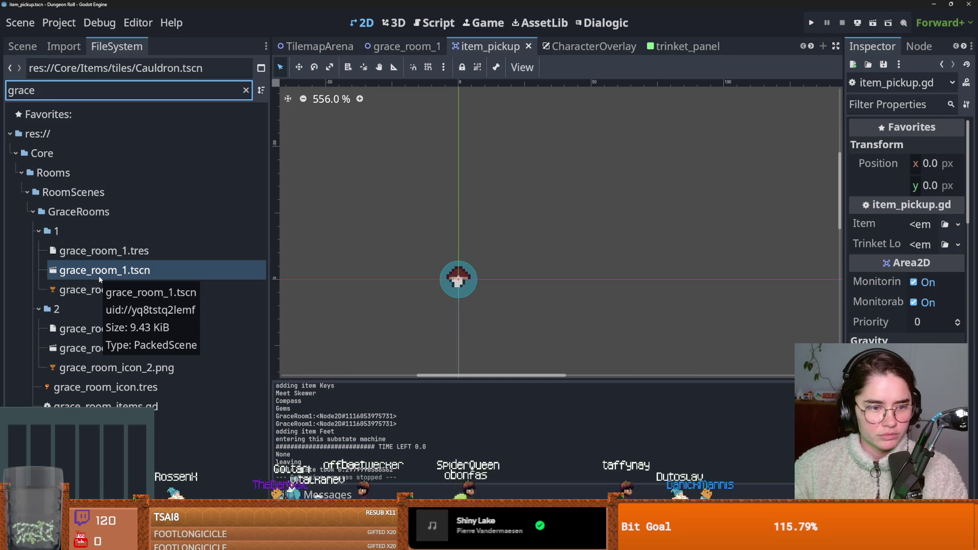
{"action": "double_click", "coordinate": [107, 274]}
{"action": "left_click_drag", "start_coordinate": [549, 230], "coordinate": [484, 247]}
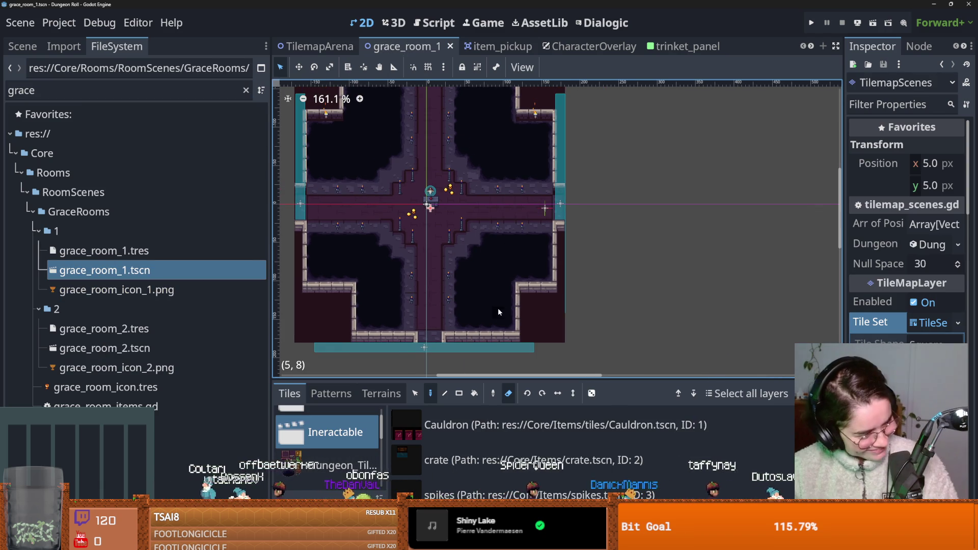
{"action": "left_click_drag", "start_coordinate": [469, 237], "coordinate": [499, 229]}
Zoom around the Grace room layout and select DungeonFloorLayer in the scene tree.
{"action": "key", "text": "ctrl+s"}
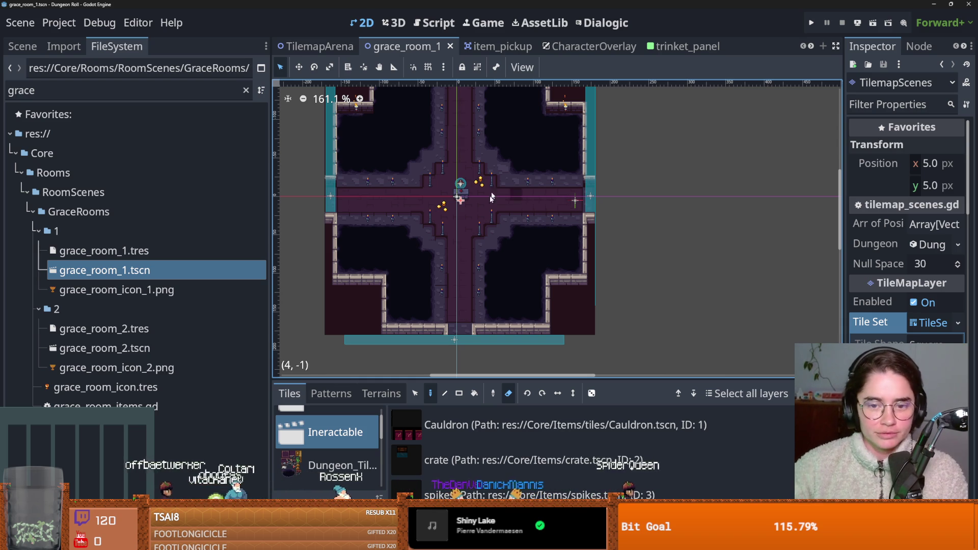
{"action": "scroll", "coordinate": [473, 198], "scroll_direction": "up", "scroll_amount": 3}
{"action": "key", "text": "ctrl+s"}
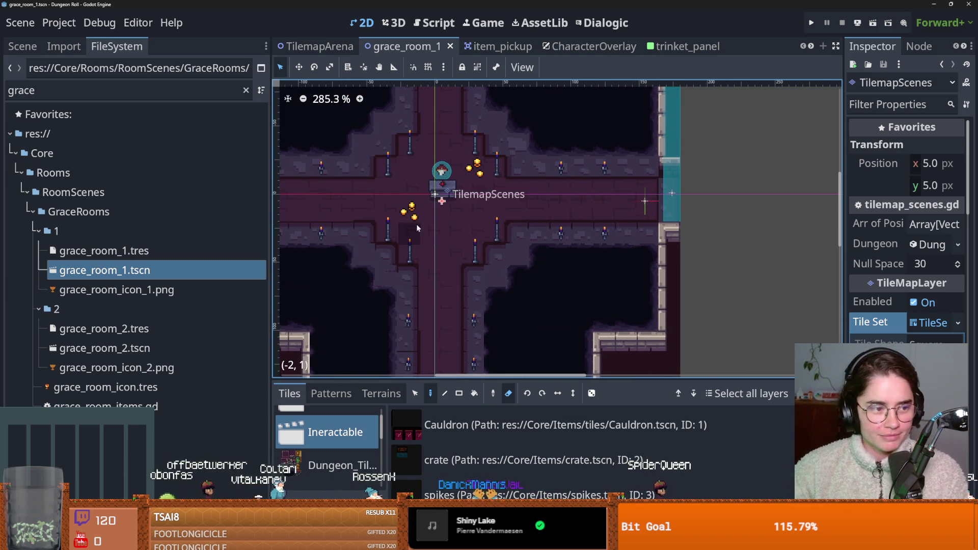
{"action": "scroll", "coordinate": [448, 201], "scroll_direction": "up", "scroll_amount": 2}
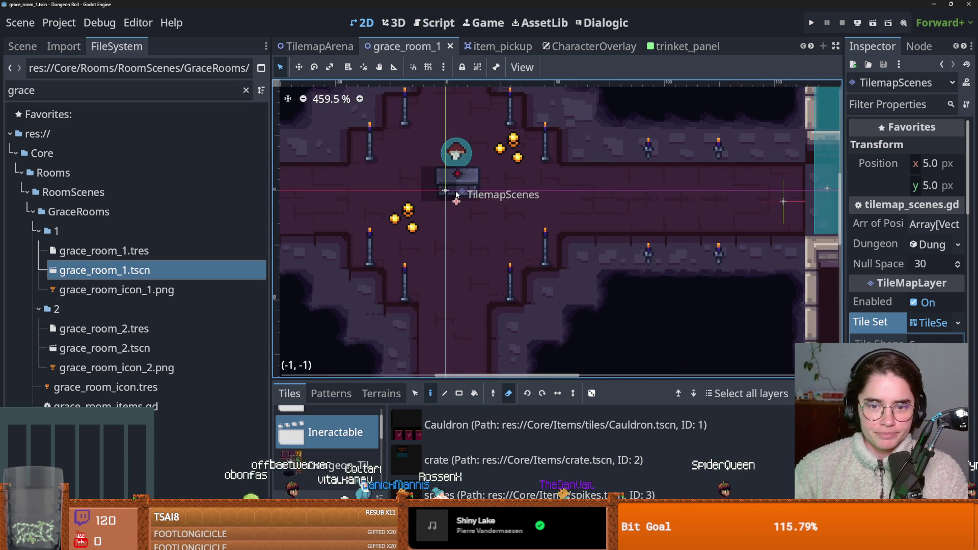
{"action": "scroll", "coordinate": [635, 230], "scroll_direction": "down", "scroll_amount": 1}
{"action": "scroll", "coordinate": [579, 217], "scroll_direction": "up", "scroll_amount": 1}
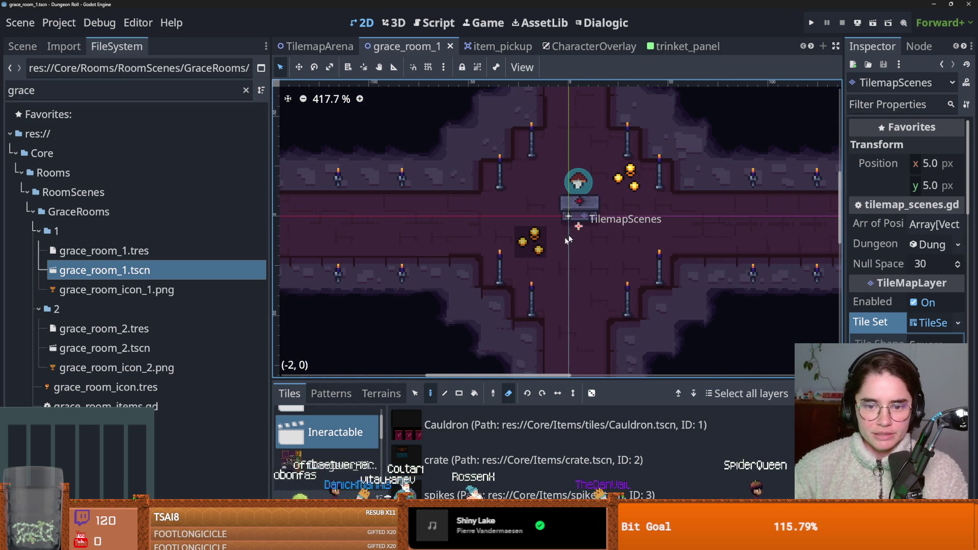
{"action": "scroll", "coordinate": [580, 224], "scroll_direction": "up", "scroll_amount": 1}
{"action": "scroll", "coordinate": [578, 224], "scroll_direction": "up", "scroll_amount": 1}
{"action": "scroll", "coordinate": [579, 224], "scroll_direction": "down", "scroll_amount": 2}
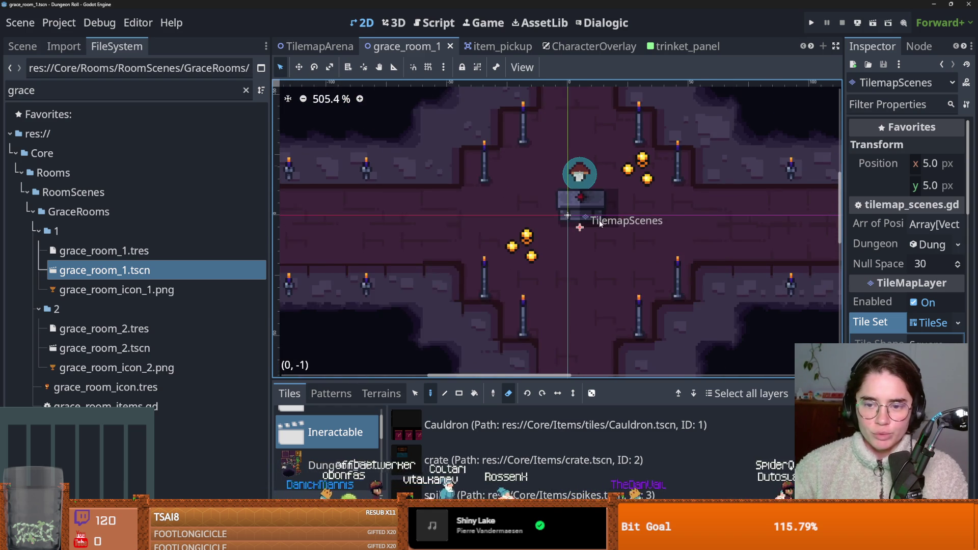
{"action": "scroll", "coordinate": [496, 232], "scroll_direction": "left", "scroll_amount": 3}
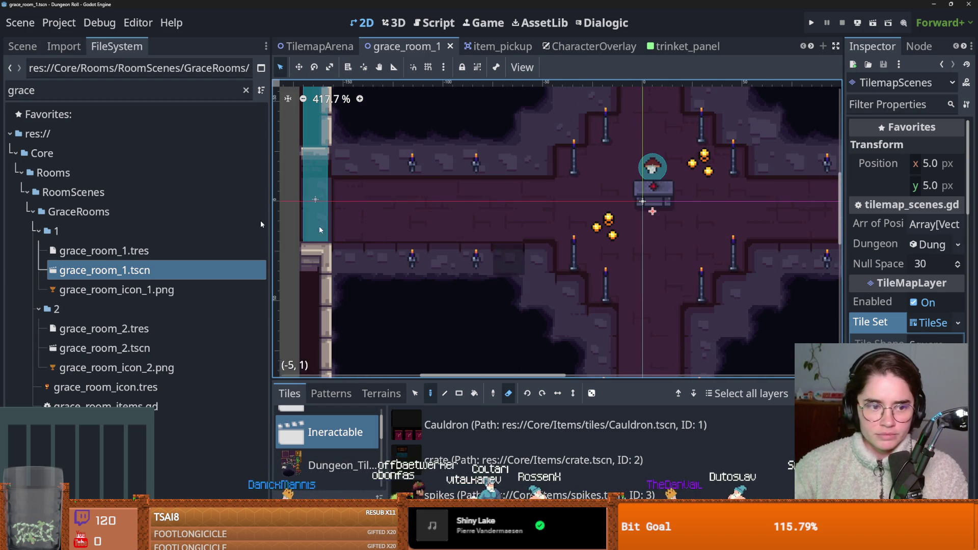
{"action": "left_click", "coordinate": [22, 46]}
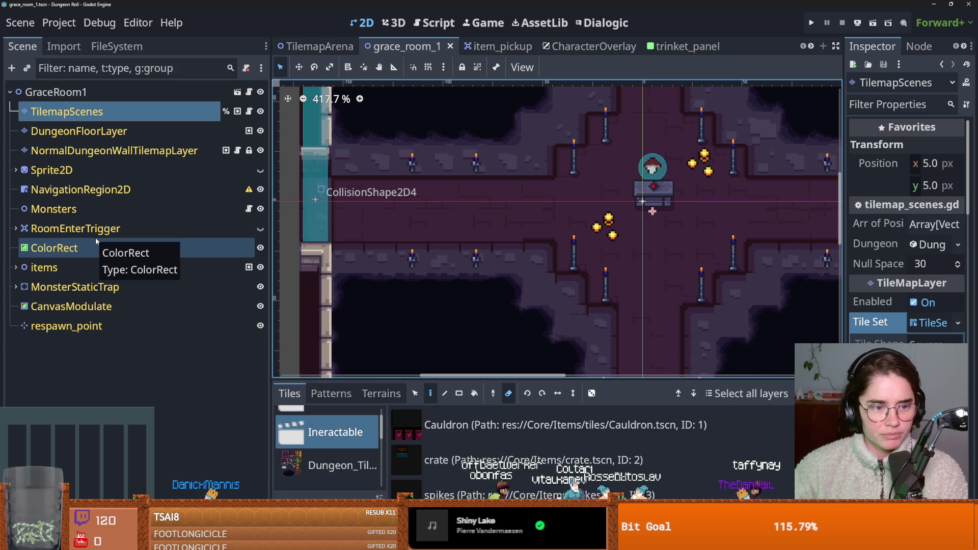
{"action": "left_click", "coordinate": [81, 133]}
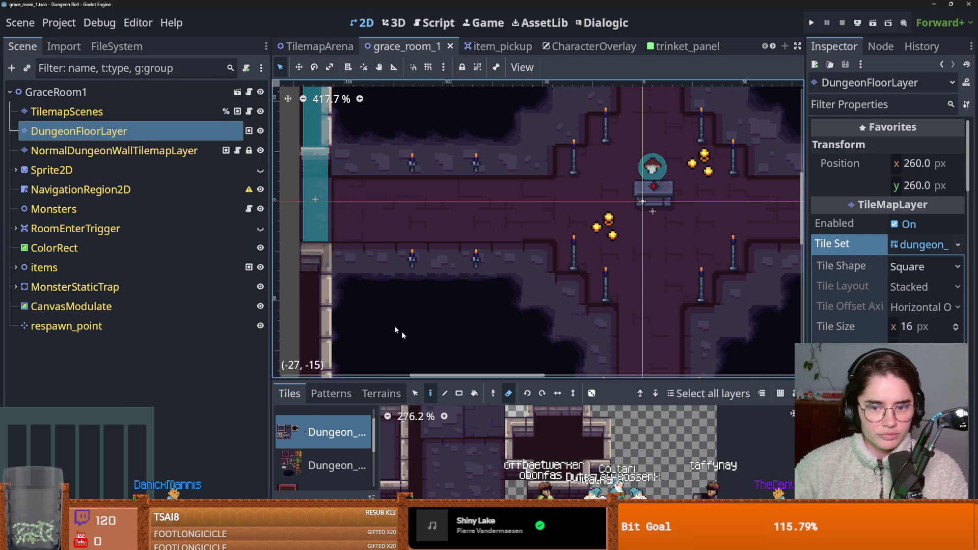
{"action": "left_click", "coordinate": [331, 465]}
{"action": "scroll", "coordinate": [521, 469], "scroll_direction": "down", "scroll_amount": 2}
{"action": "scroll", "coordinate": [524, 470], "scroll_direction": "up", "scroll_amount": 5}
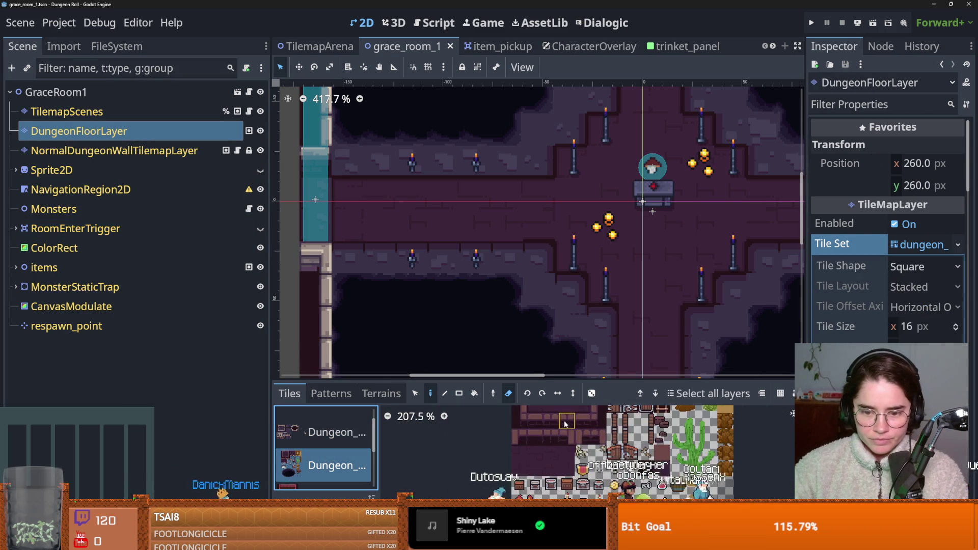
{"action": "scroll", "coordinate": [525, 471], "scroll_direction": "up", "scroll_amount": 1}
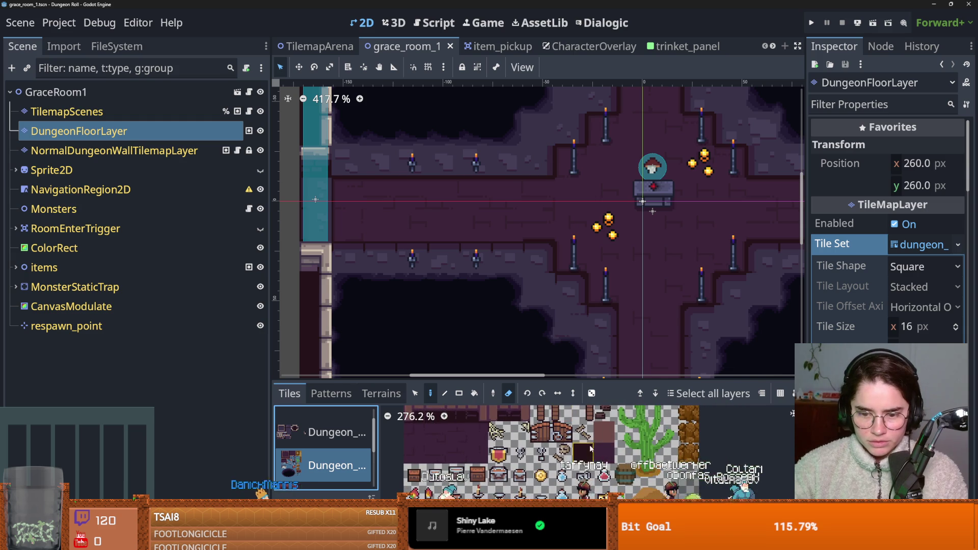
{"action": "scroll", "coordinate": [550, 497], "scroll_direction": "down", "scroll_amount": 2}
{"action": "scroll", "coordinate": [325, 460], "scroll_direction": "down", "scroll_amount": 1}
{"action": "scroll", "coordinate": [325, 460], "scroll_direction": "down", "scroll_amount": 2}
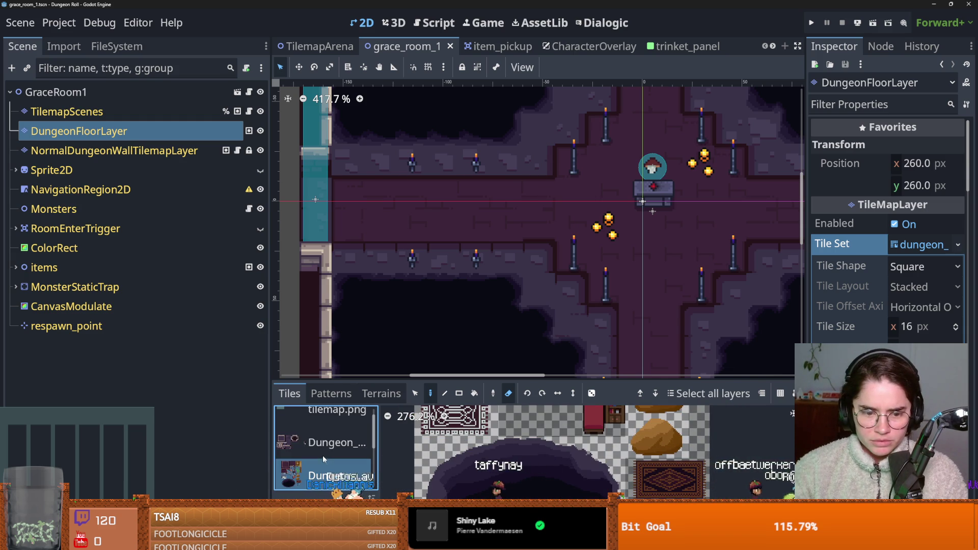
{"action": "left_click", "coordinate": [329, 445]}
{"action": "left_click_drag", "start_coordinate": [517, 378], "coordinate": [586, 109]}
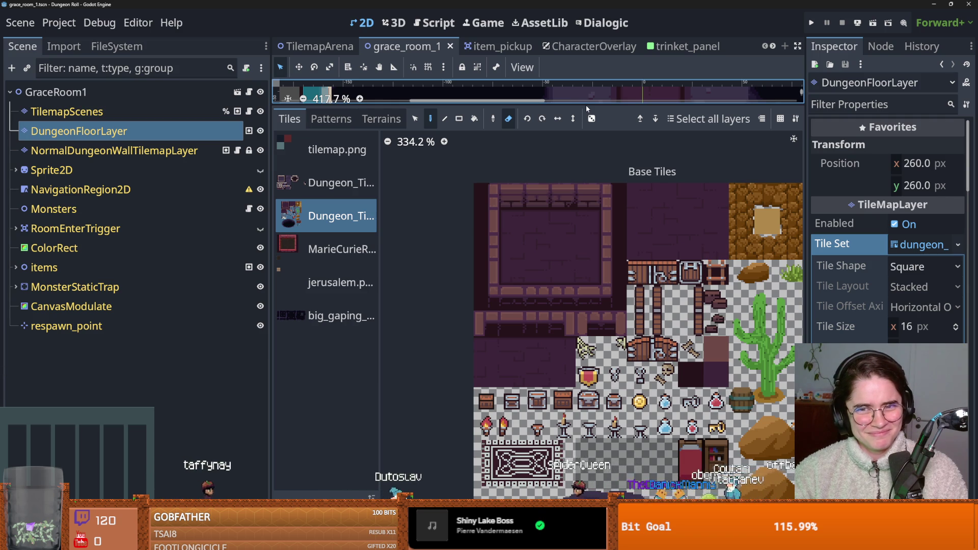
{"action": "left_click_drag", "start_coordinate": [588, 104], "coordinate": [570, 273]}
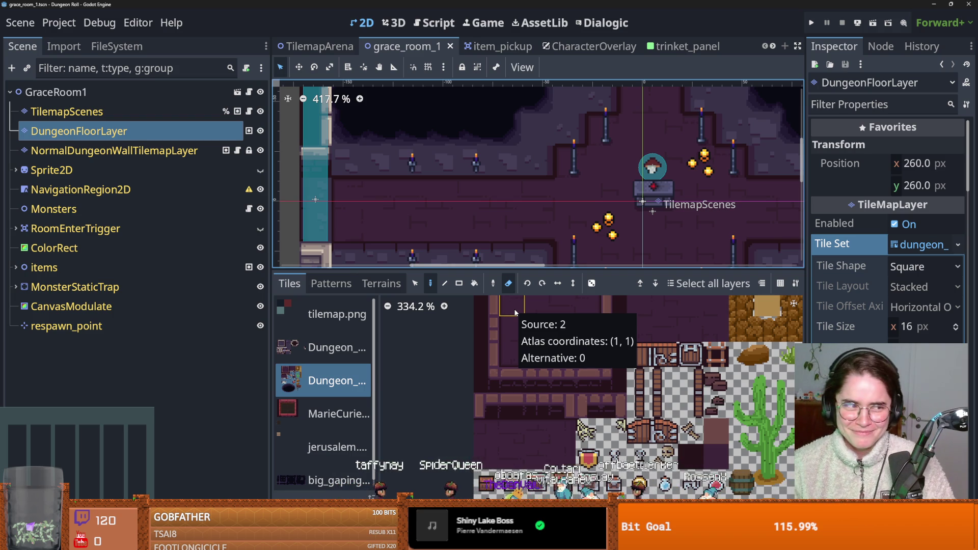
{"action": "left_click_drag", "start_coordinate": [510, 269], "coordinate": [510, 295]}
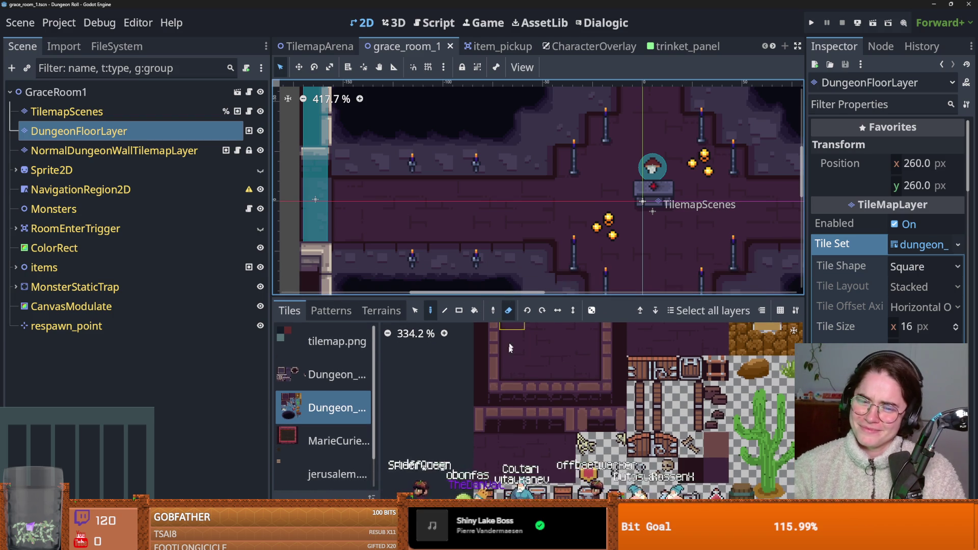
{"action": "scroll", "coordinate": [513, 390], "scroll_direction": "down", "scroll_amount": 1}
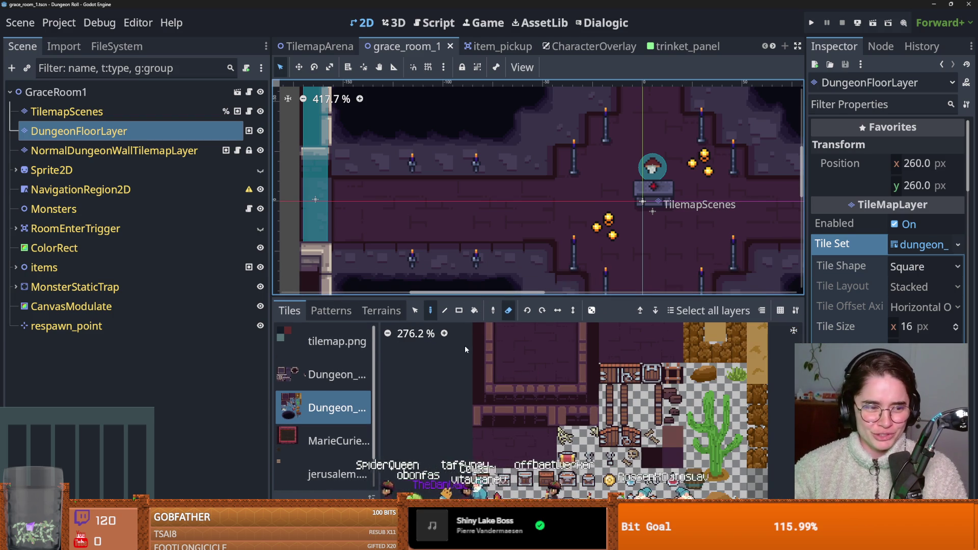
{"action": "left_click", "coordinate": [319, 378]}
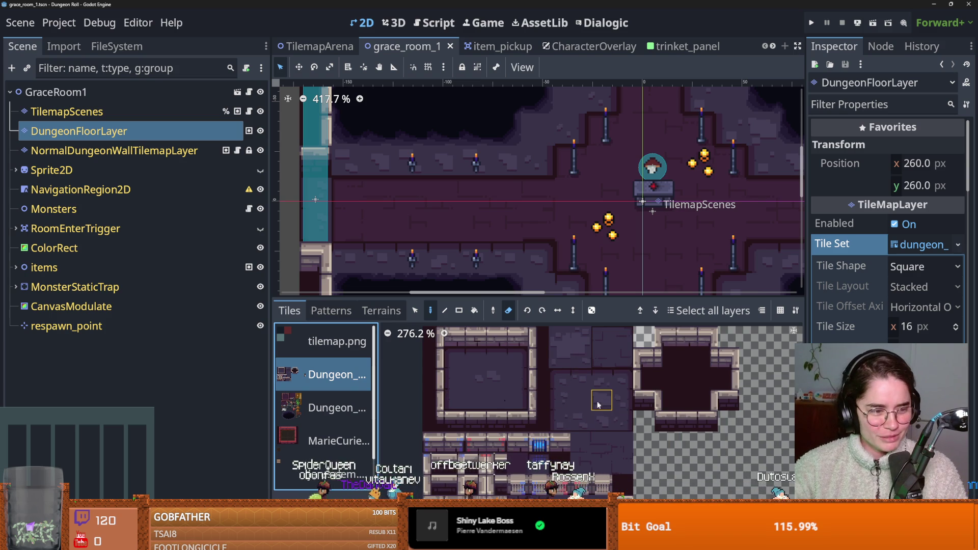
{"action": "left_click_drag", "start_coordinate": [579, 411], "coordinate": [567, 404]}
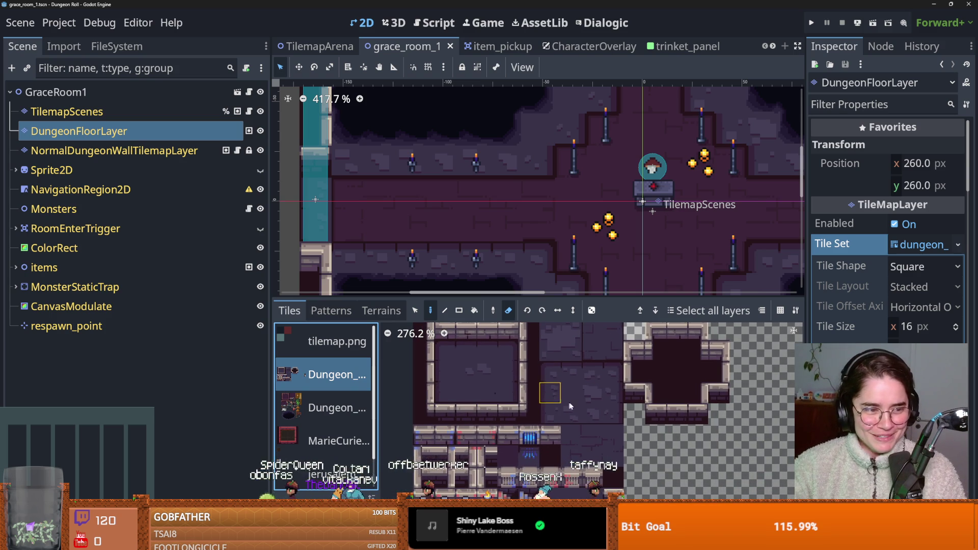
{"action": "scroll", "coordinate": [539, 266], "scroll_direction": "up", "scroll_amount": 1}
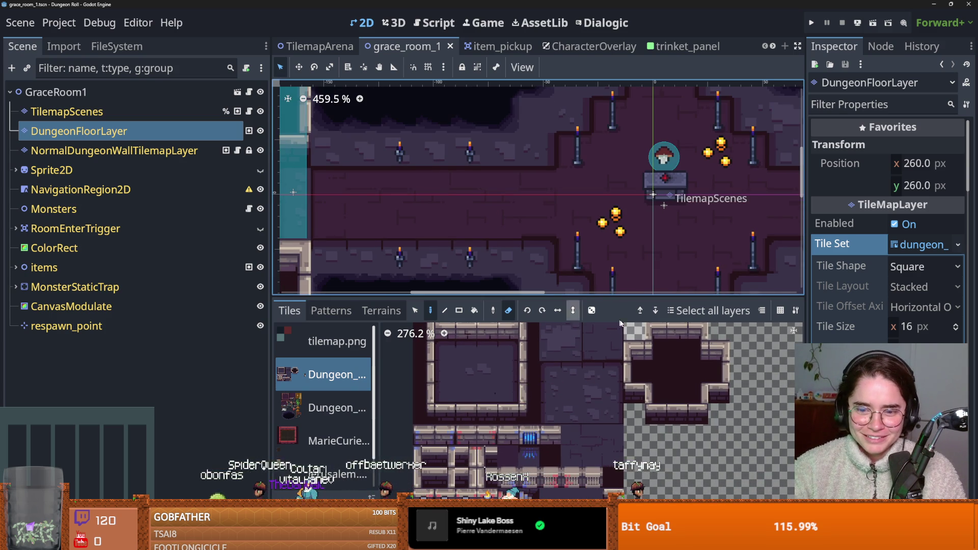
{"action": "left_click", "coordinate": [444, 371]}
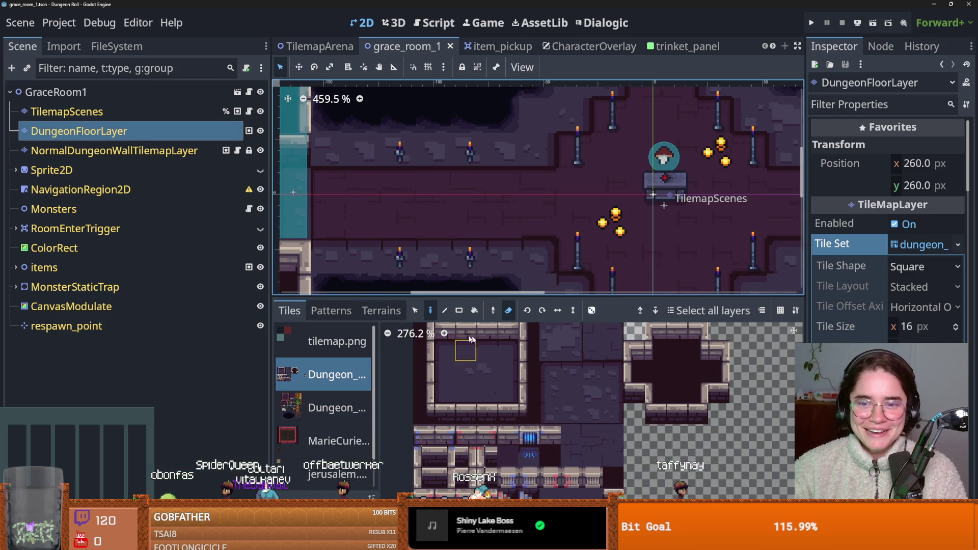
{"action": "scroll", "coordinate": [336, 367], "scroll_direction": "down", "scroll_amount": 1}
{"action": "scroll", "coordinate": [334, 376], "scroll_direction": "up", "scroll_amount": 1}
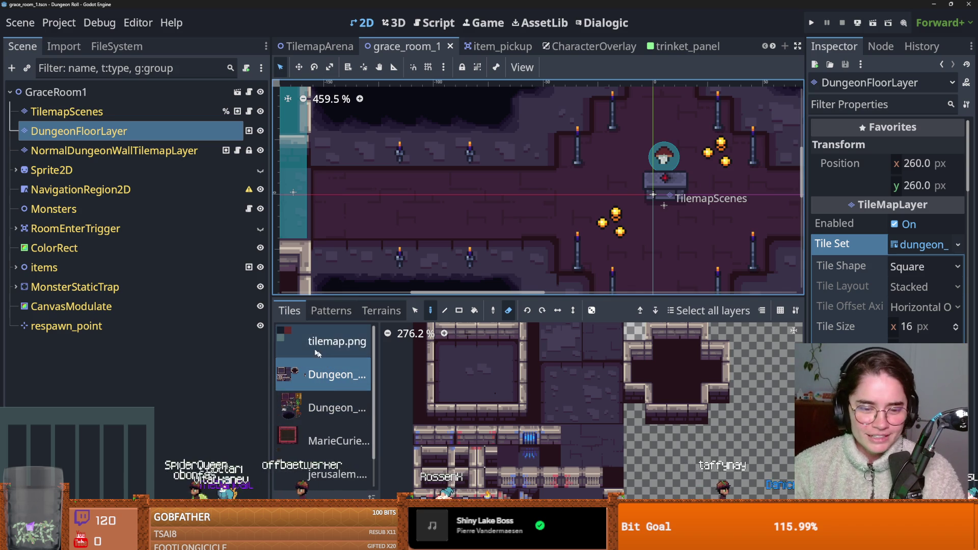
{"action": "scroll", "coordinate": [323, 397], "scroll_direction": "down", "scroll_amount": 1}
{"action": "scroll", "coordinate": [325, 403], "scroll_direction": "up", "scroll_amount": 1}
{"action": "left_click", "coordinate": [327, 407]}
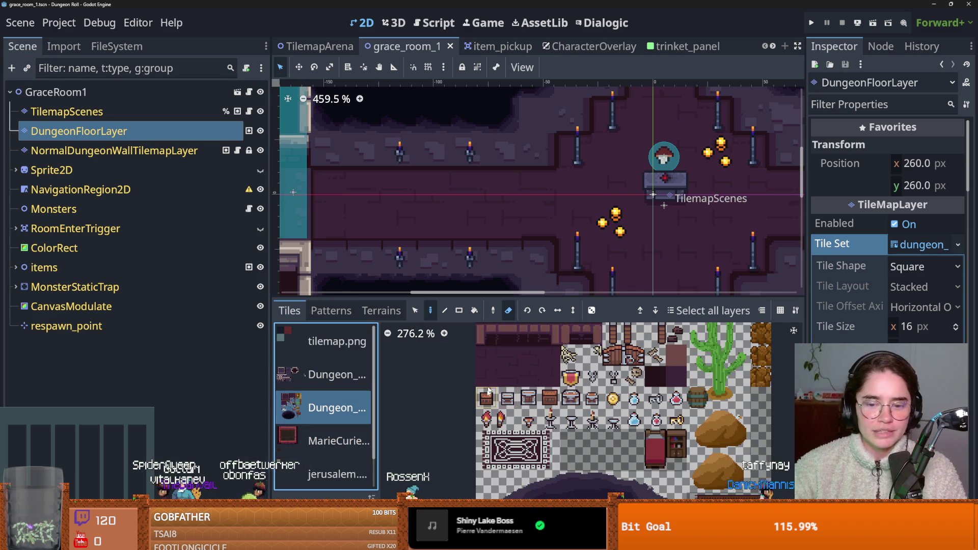
{"action": "scroll", "coordinate": [488, 390], "scroll_direction": "down", "scroll_amount": 2}
{"action": "scroll", "coordinate": [494, 385], "scroll_direction": "up", "scroll_amount": 3}
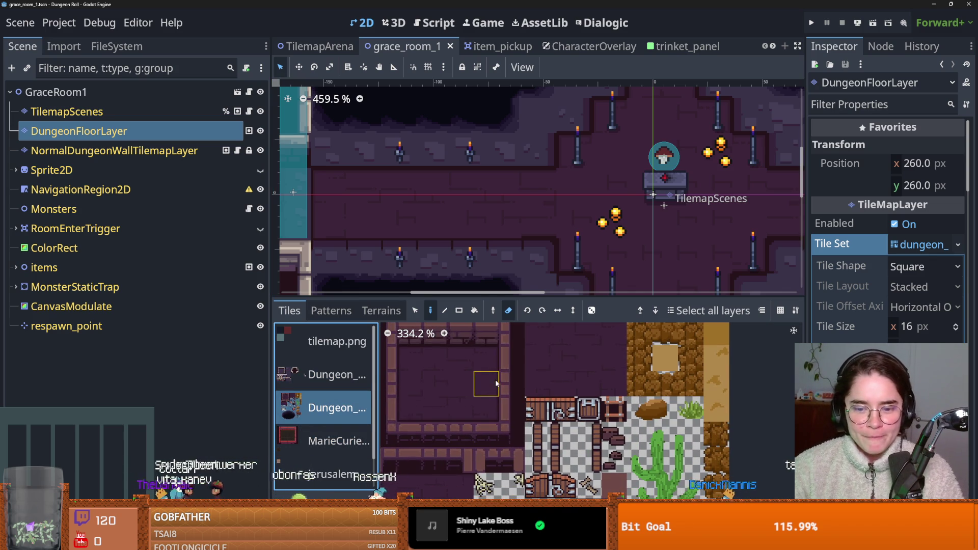
{"action": "left_click", "coordinate": [432, 401]}
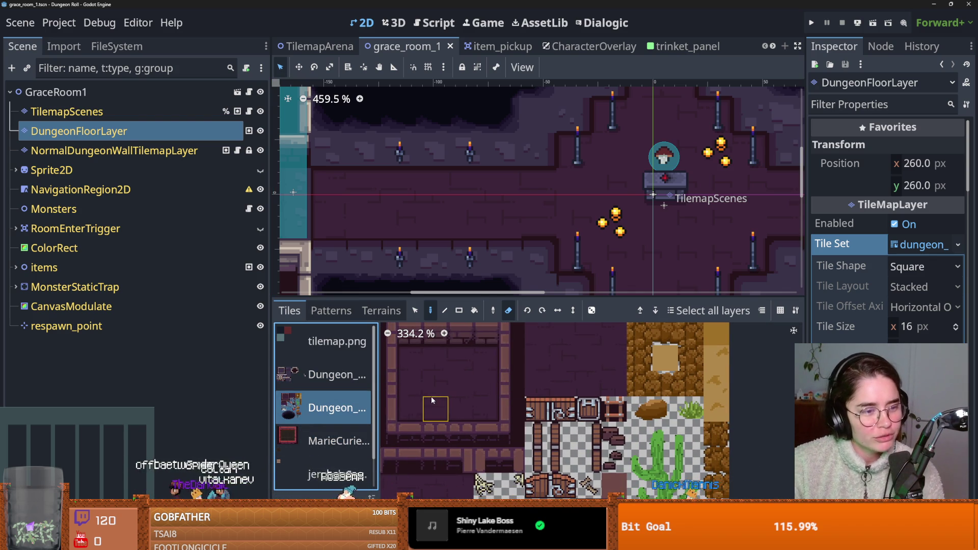
{"action": "scroll", "coordinate": [438, 399], "scroll_direction": "down", "scroll_amount": 2}
{"action": "scroll", "coordinate": [469, 373], "scroll_direction": "up", "scroll_amount": 4}
{"action": "scroll", "coordinate": [509, 380], "scroll_direction": "down", "scroll_amount": 1}
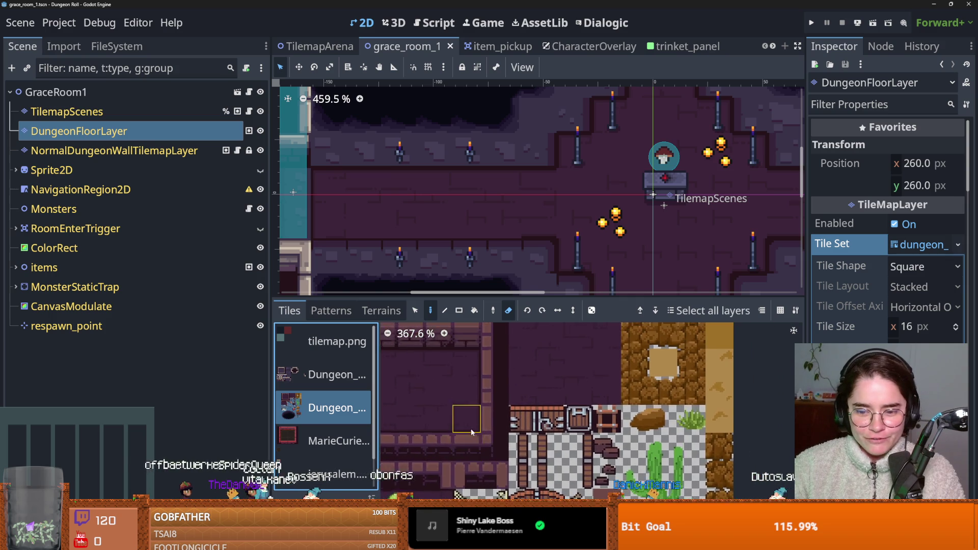
{"action": "left_click_drag", "start_coordinate": [521, 383], "coordinate": [593, 250]}
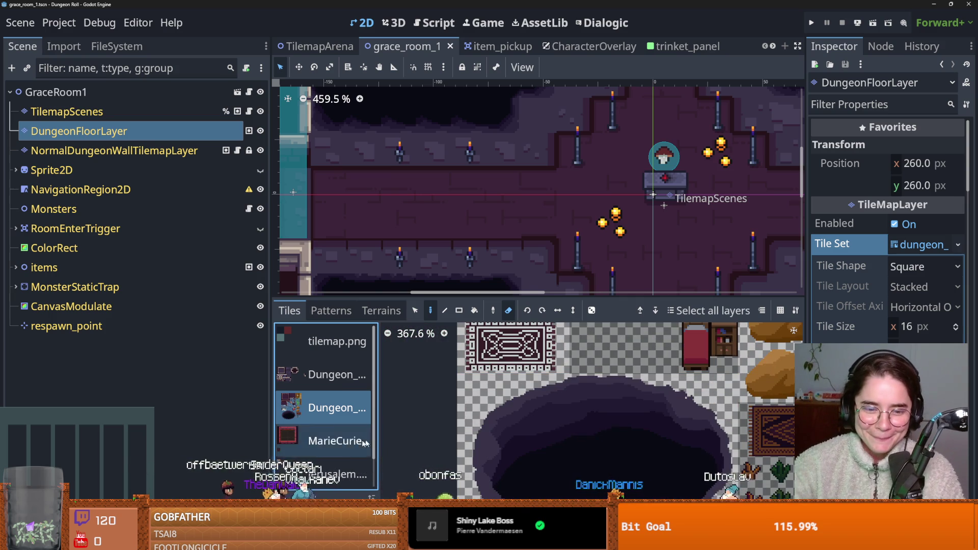
{"action": "scroll", "coordinate": [326, 408], "scroll_direction": "down", "scroll_amount": 1}
{"action": "scroll", "coordinate": [535, 418], "scroll_direction": "down", "scroll_amount": 2}
{"action": "left_click_drag", "start_coordinate": [565, 458], "coordinate": [565, 411]}
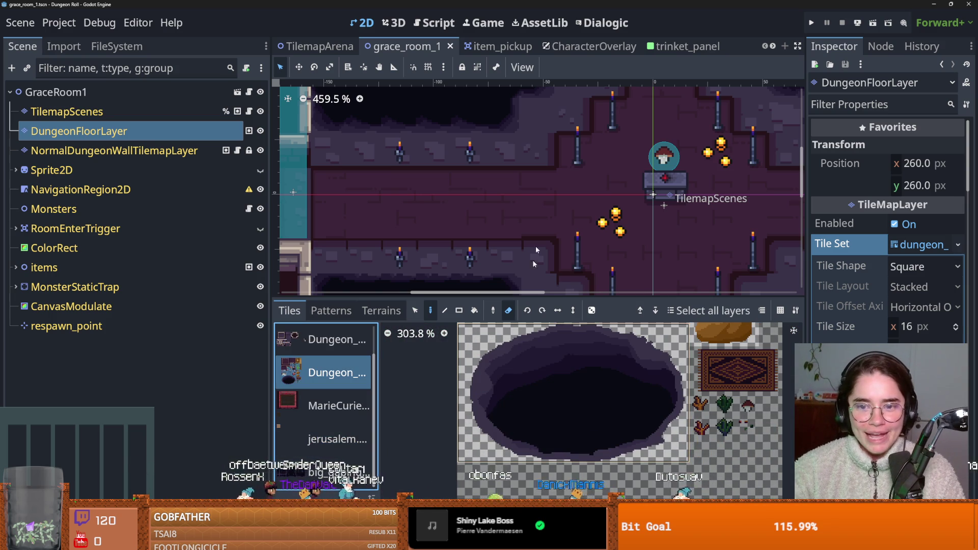
{"action": "scroll", "coordinate": [533, 222], "scroll_direction": "down", "scroll_amount": 3}
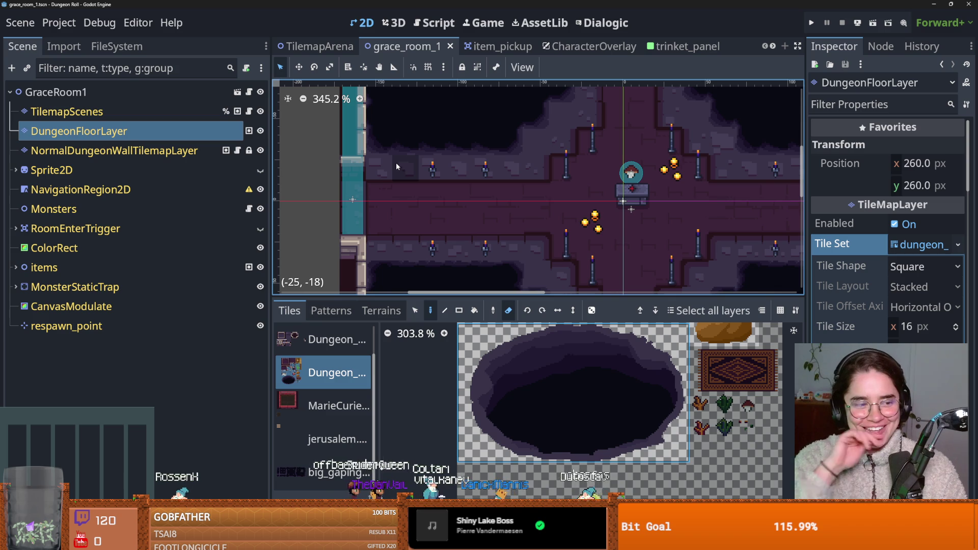
{"action": "scroll", "coordinate": [598, 405], "scroll_direction": "up", "scroll_amount": 3}
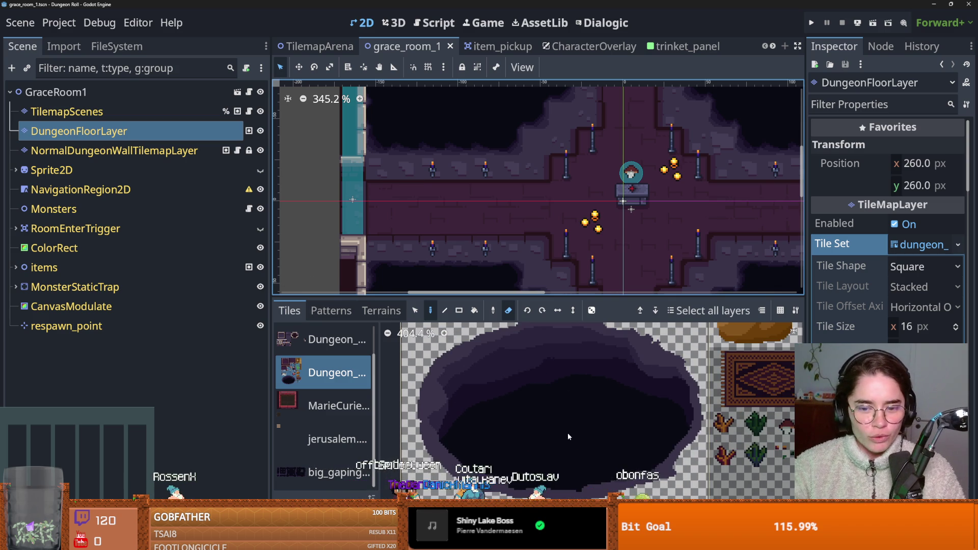
{"action": "scroll", "coordinate": [556, 430], "scroll_direction": "down", "scroll_amount": 2}
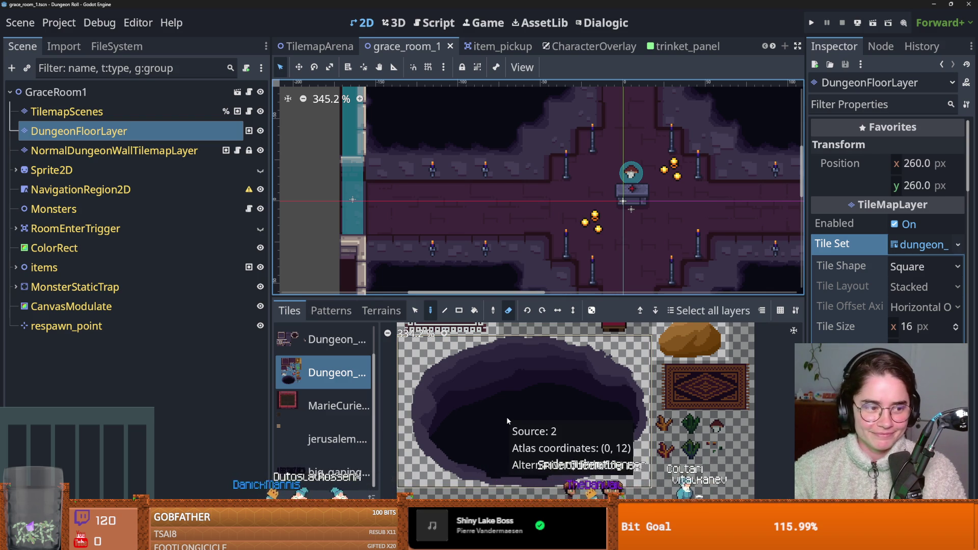
{"action": "scroll", "coordinate": [506, 417], "scroll_direction": "down", "scroll_amount": 2}
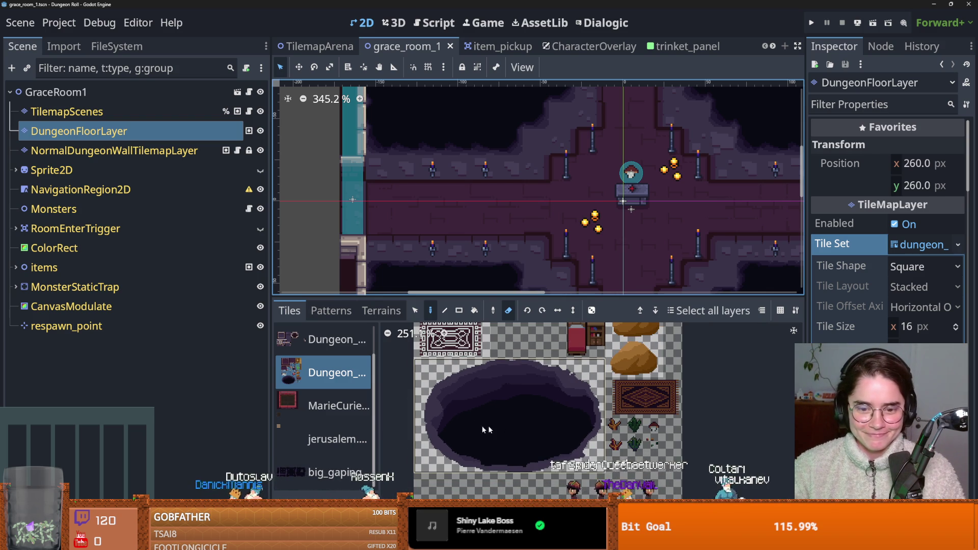
{"action": "scroll", "coordinate": [329, 400], "scroll_direction": "up", "scroll_amount": 2}
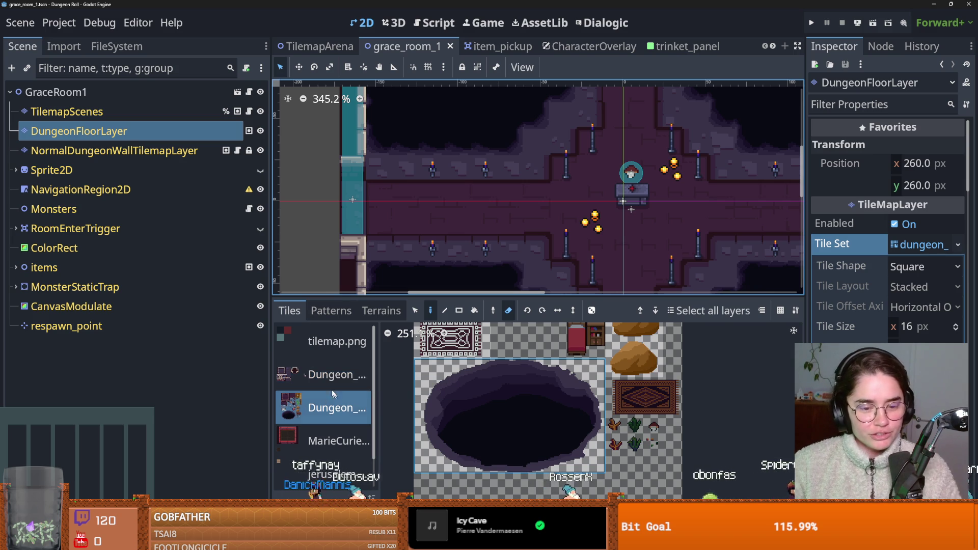
Switch to the second Dungeon tileset source and enlarge the tile palette panel.
{"action": "left_click", "coordinate": [332, 382]}
{"action": "scroll", "coordinate": [510, 387], "scroll_direction": "down", "scroll_amount": 2}
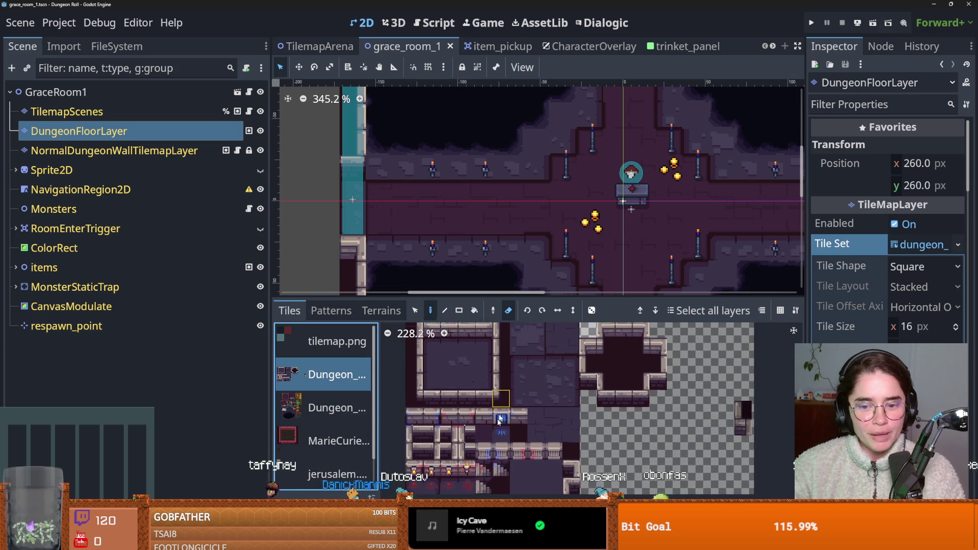
{"action": "scroll", "coordinate": [504, 199], "scroll_direction": "up", "scroll_amount": 3}
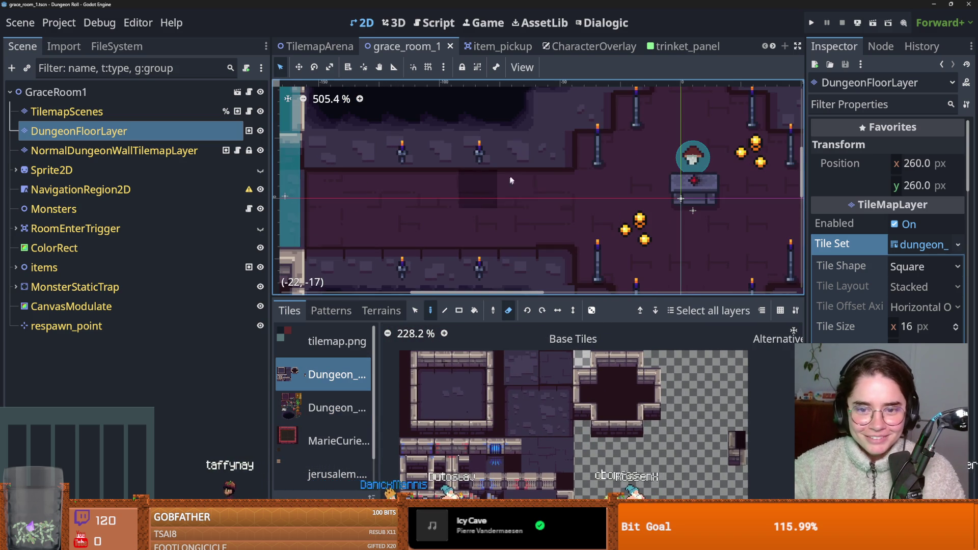
{"action": "scroll", "coordinate": [519, 160], "scroll_direction": "up", "scroll_amount": 1}
{"action": "scroll", "coordinate": [518, 162], "scroll_direction": "up", "scroll_amount": 1}
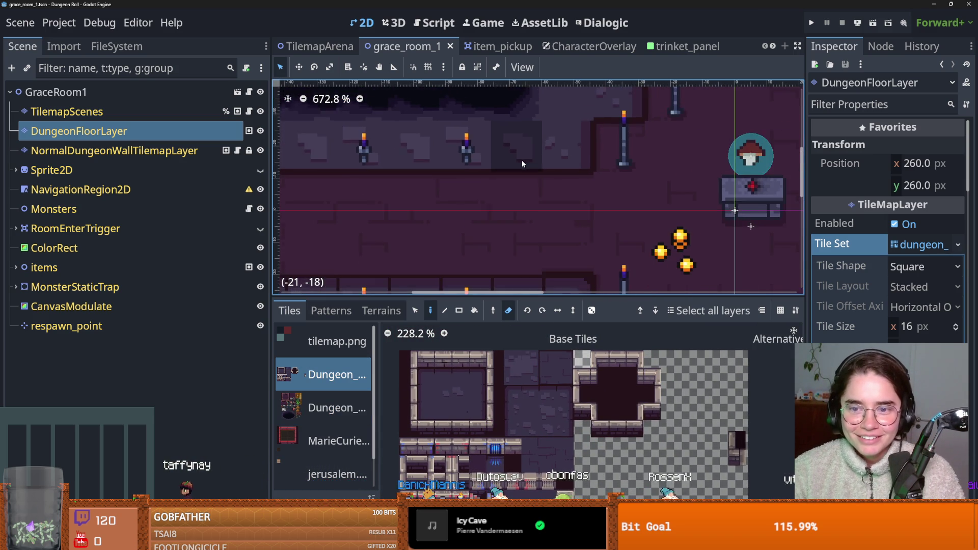
{"action": "scroll", "coordinate": [522, 159], "scroll_direction": "up", "scroll_amount": 2}
{"action": "scroll", "coordinate": [560, 173], "scroll_direction": "left", "scroll_amount": 2}
{"action": "scroll", "coordinate": [563, 185], "scroll_direction": "down", "scroll_amount": 7}
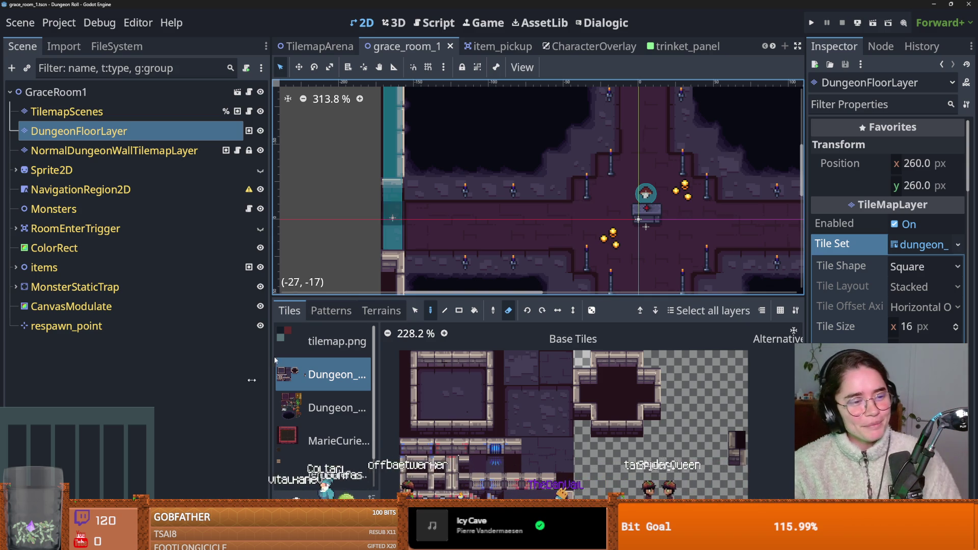
{"action": "left_click_drag", "start_coordinate": [524, 300], "coordinate": [524, 134]}
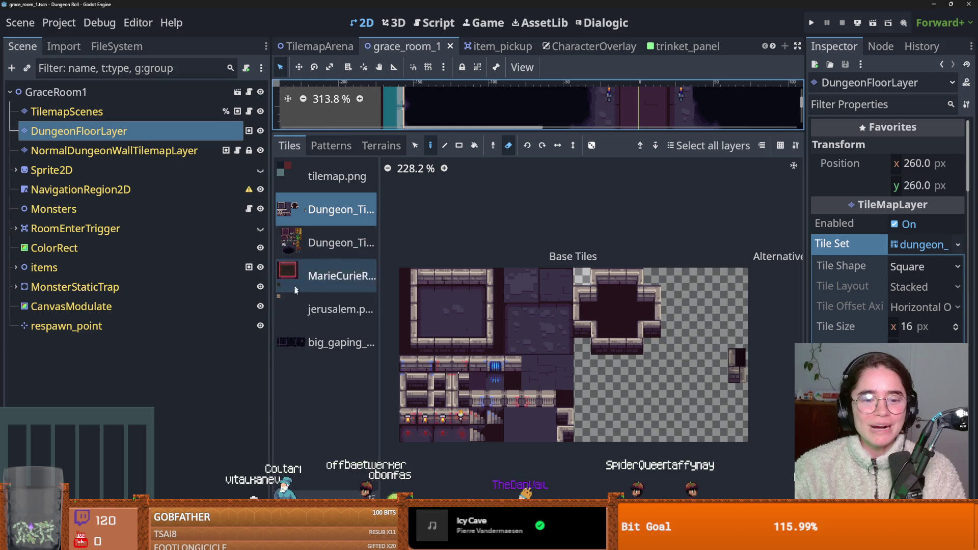
Select the dungeon atlas source and its large dark pit tile.
{"action": "left_click", "coordinate": [312, 296]}
{"action": "key", "text": "Up"}
{"action": "key", "text": "Up"}
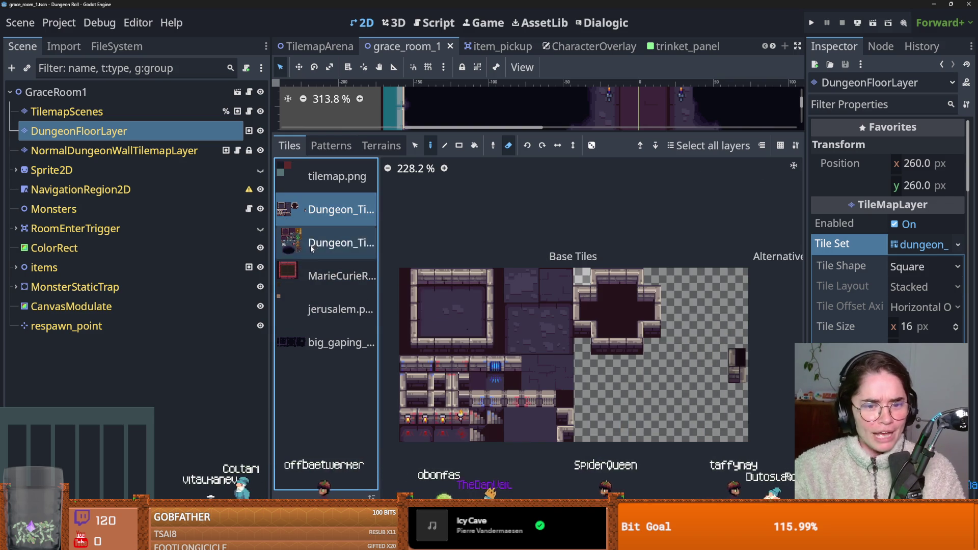
{"action": "scroll", "coordinate": [530, 398], "scroll_direction": "up", "scroll_amount": 4}
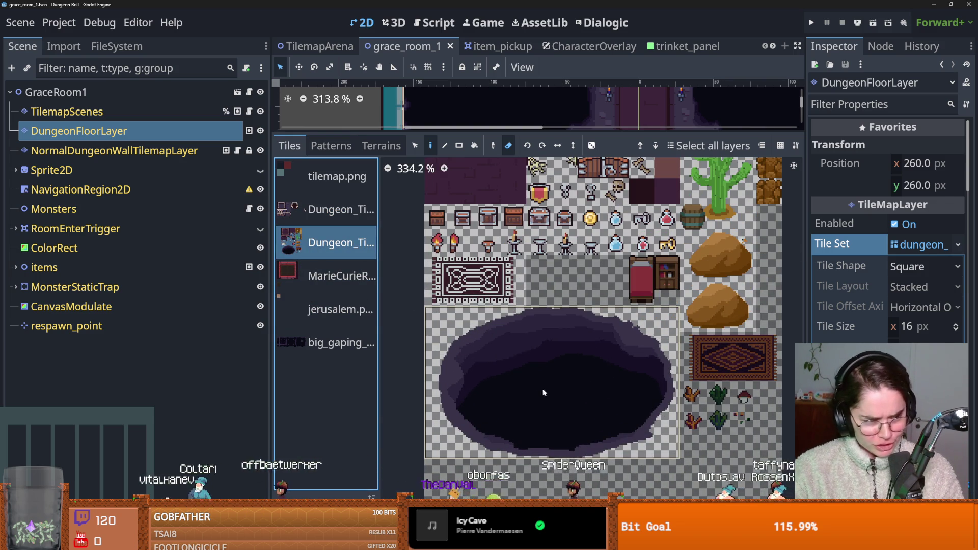
{"action": "left_click", "coordinate": [536, 378]}
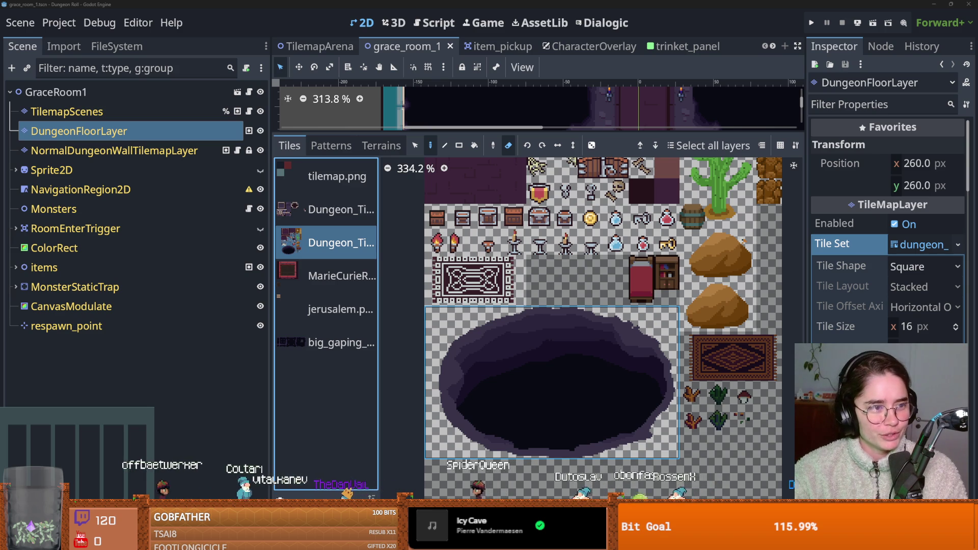
Cancel a screen capture attempt and reselect the large pit tile at atlas (0, 12).
{"action": "key", "text": "super"}
{"action": "type", "text": "snipping Tool"}
{"action": "key", "text": "Escape"}
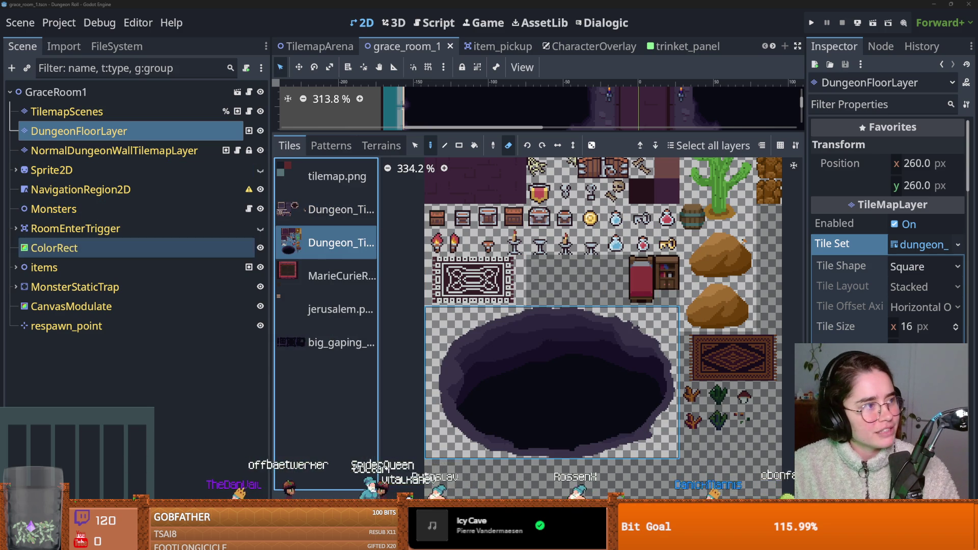
{"action": "key", "text": "super+shift+s"}
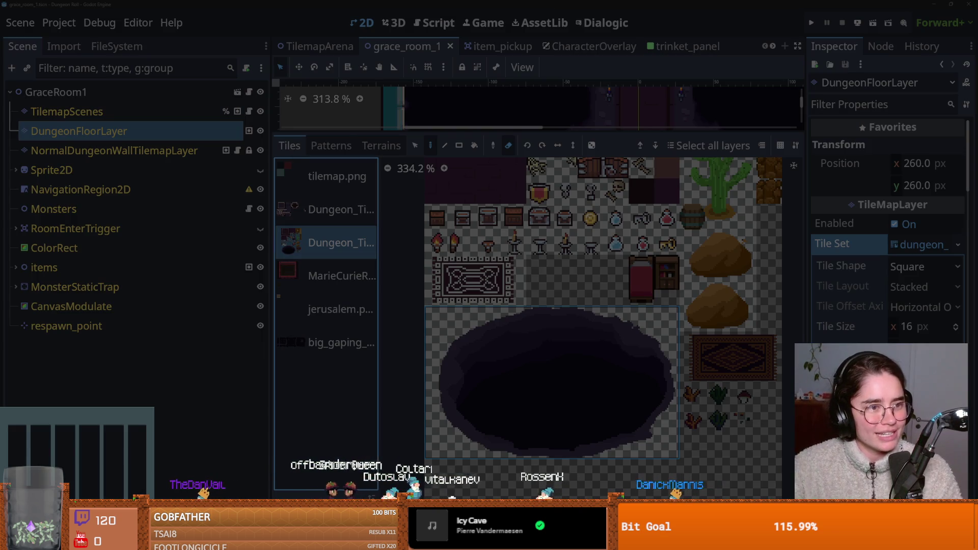
{"action": "key", "text": "Escape"}
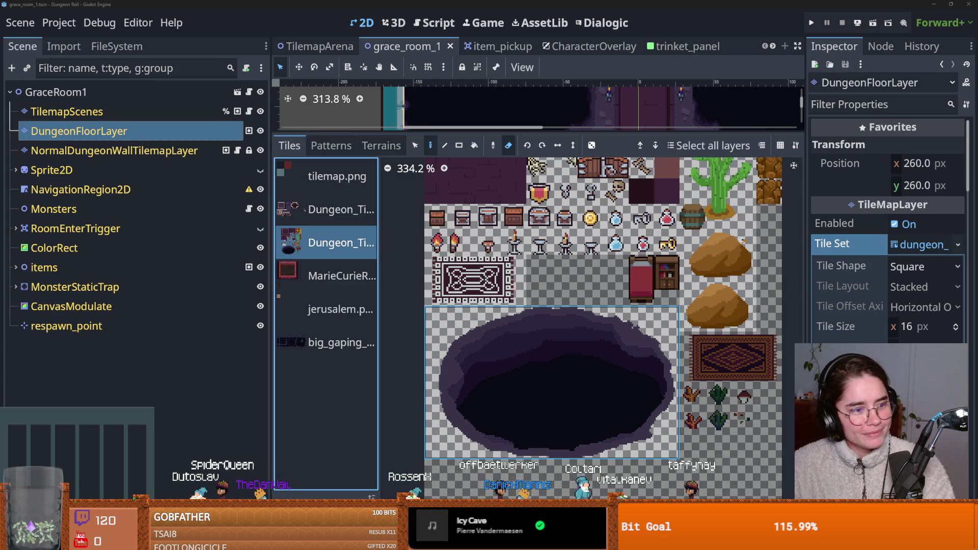
{"action": "left_click", "coordinate": [459, 315]}
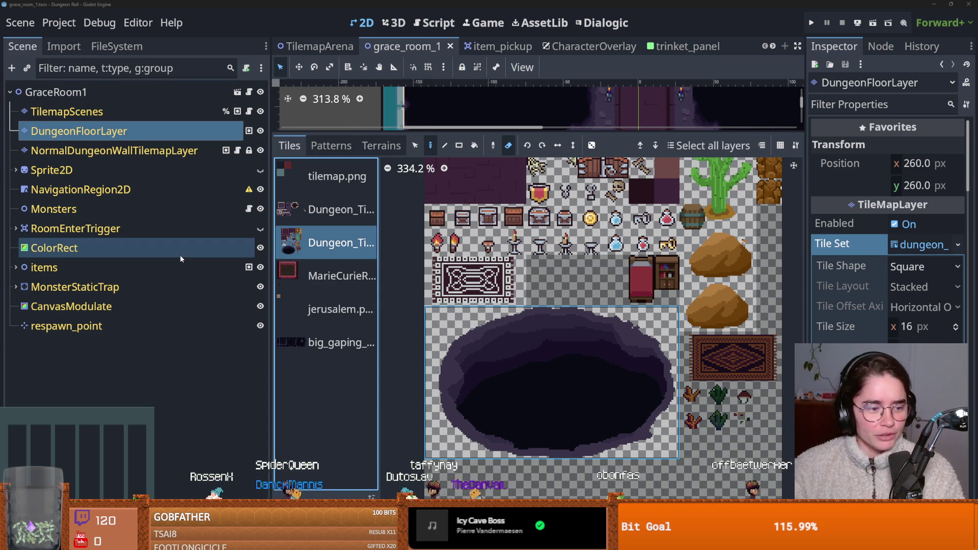
{"action": "scroll", "coordinate": [451, 251], "scroll_direction": "up", "scroll_amount": 5}
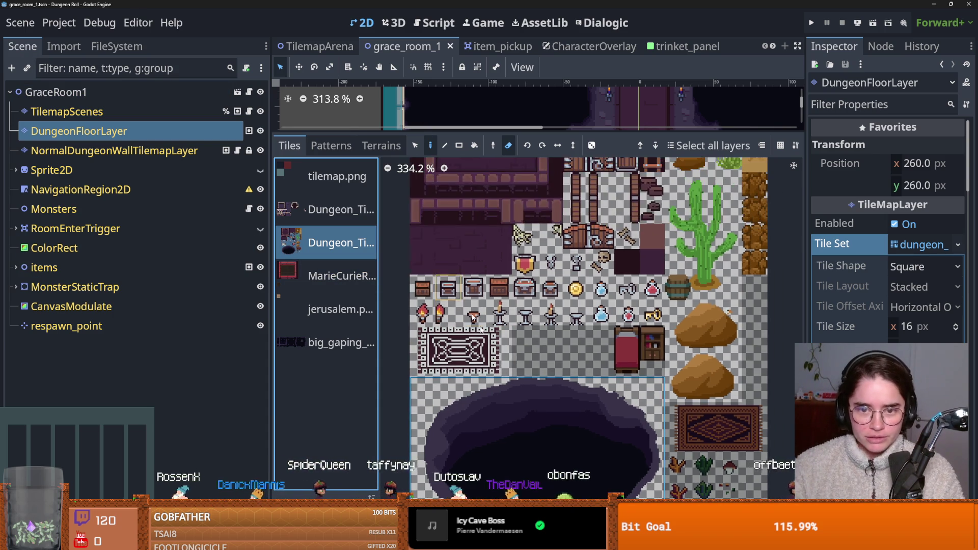
Enlarge the map view and erase a row of tiles from the Grace room floor.
{"action": "mouse_move", "coordinate": [578, 131]}
{"action": "left_mouse_down"}
{"action": "mouse_move", "coordinate": [578, 330]}
{"action": "mouse_move", "coordinate": [578, 276]}
{"action": "mouse_move", "coordinate": [565, 289]}
{"action": "left_mouse_up"}
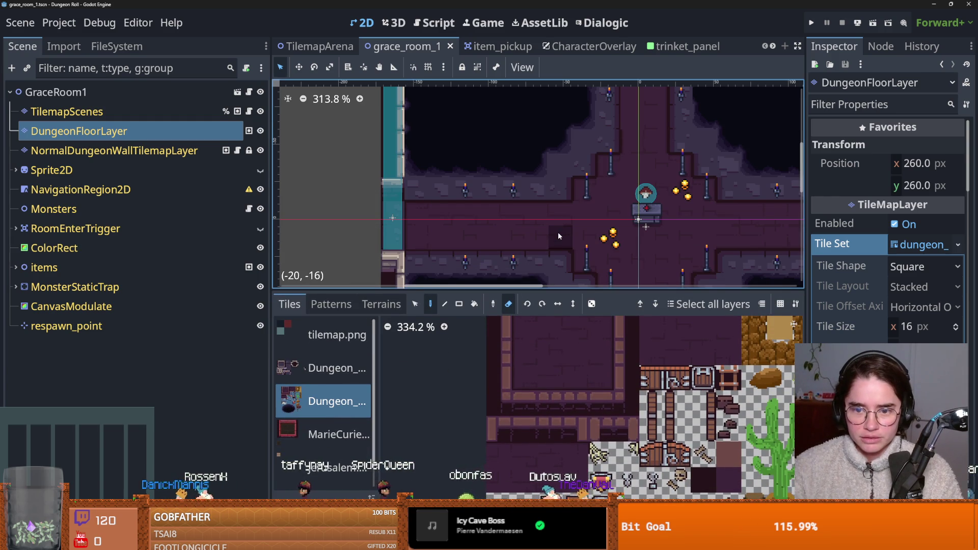
{"action": "scroll", "coordinate": [558, 234], "scroll_direction": "up", "scroll_amount": 3}
{"action": "scroll", "coordinate": [539, 207], "scroll_direction": "down", "scroll_amount": 2}
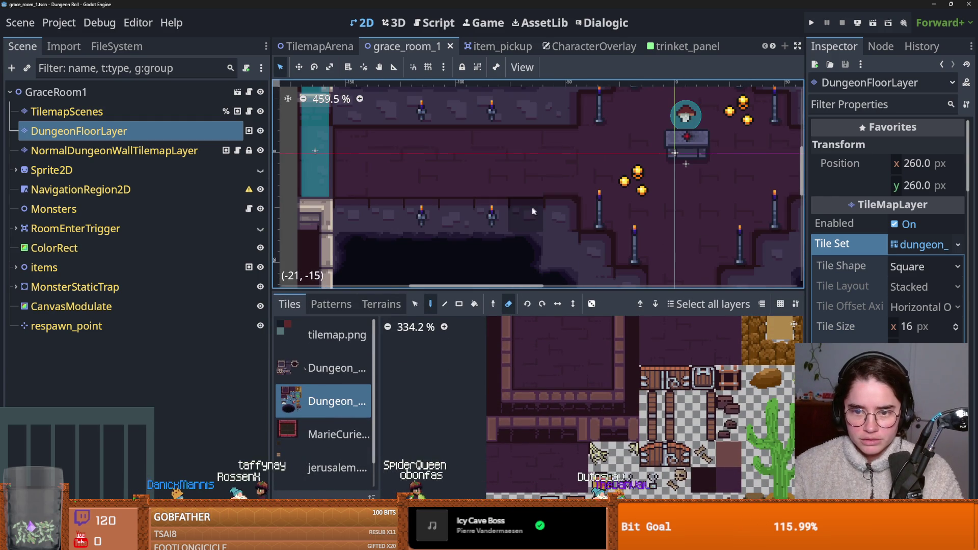
{"action": "scroll", "coordinate": [566, 204], "scroll_direction": "up", "scroll_amount": 5}
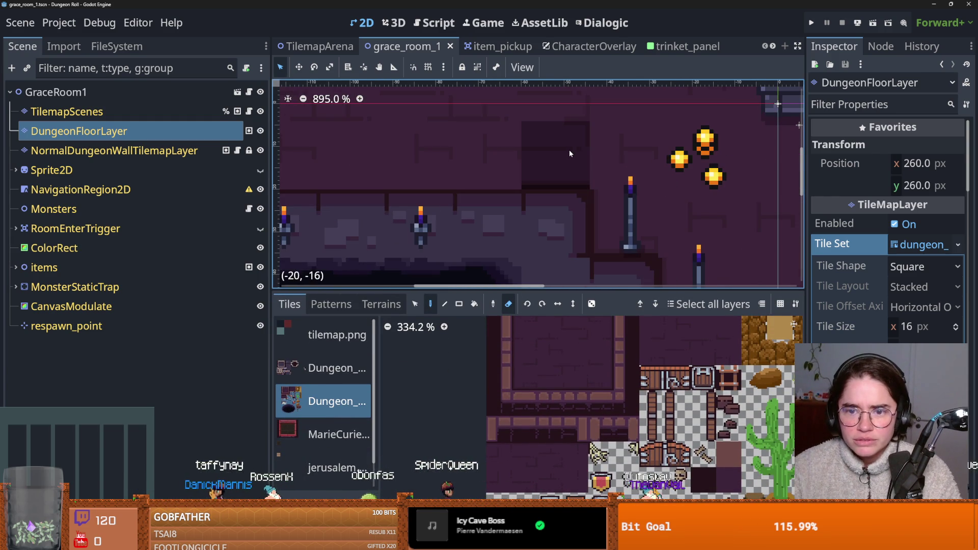
{"action": "scroll", "coordinate": [491, 201], "scroll_direction": "left", "scroll_amount": 2}
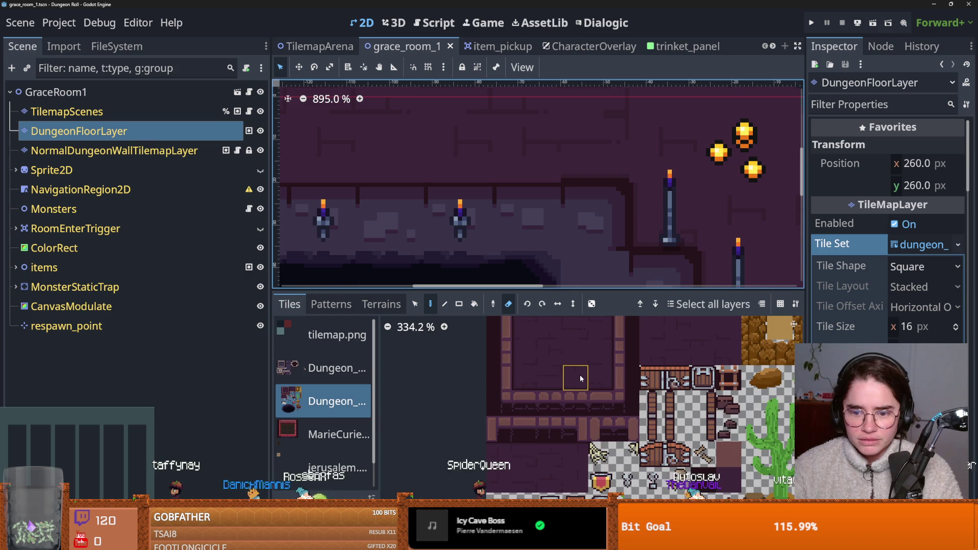
{"action": "scroll", "coordinate": [581, 377], "scroll_direction": "up", "scroll_amount": 5}
{"action": "scroll", "coordinate": [551, 224], "scroll_direction": "down", "scroll_amount": 2}
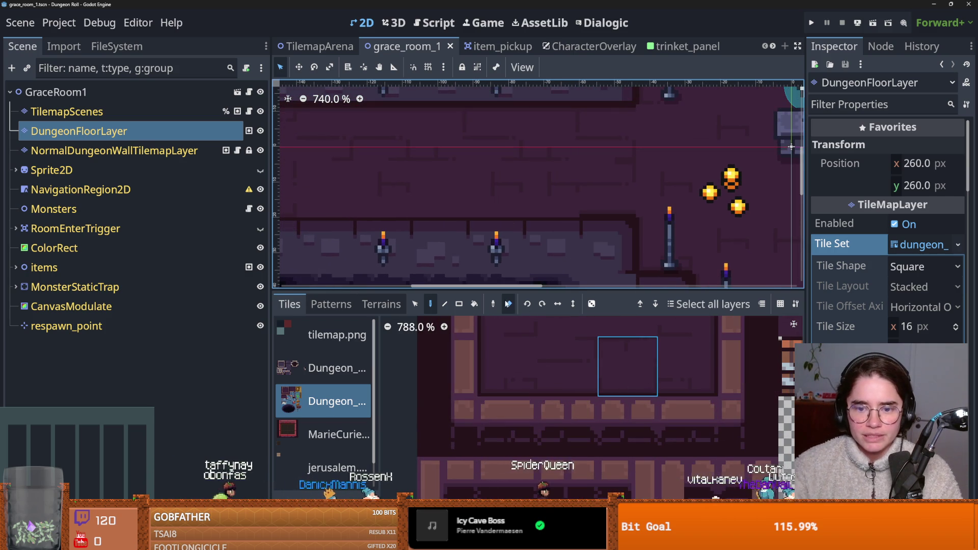
{"action": "left_click_drag", "start_coordinate": [554, 245], "coordinate": [369, 246]}
Select two adjacent floor tiles and enable random painting among them.
{"action": "scroll", "coordinate": [556, 284], "scroll_direction": "down", "scroll_amount": 1}
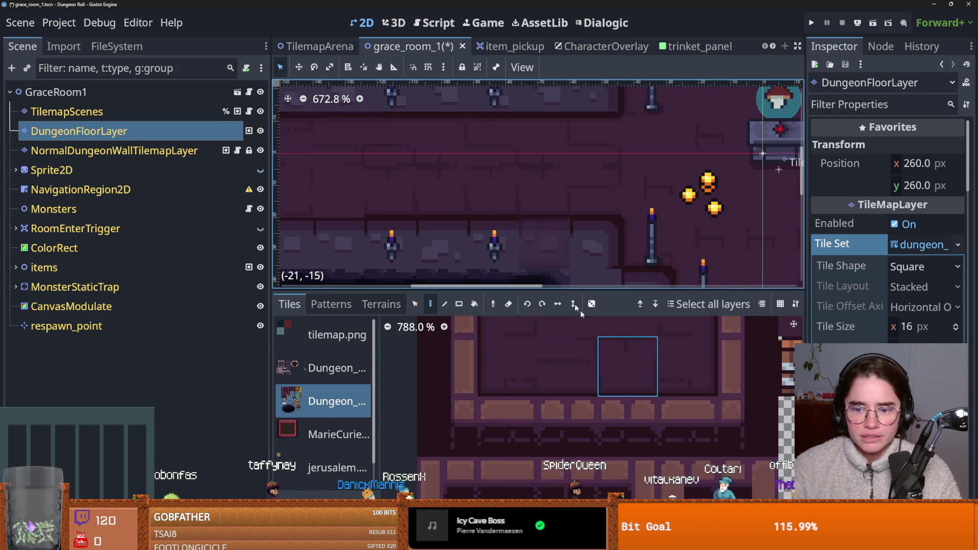
{"action": "left_click_drag", "start_coordinate": [636, 366], "coordinate": [564, 364]}
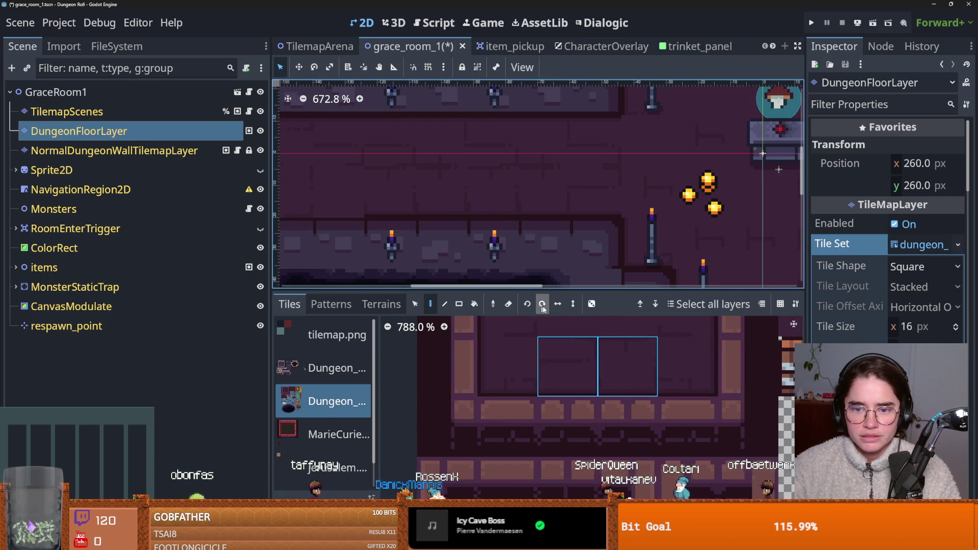
{"action": "left_click", "coordinate": [591, 304]}
{"action": "scroll", "coordinate": [498, 217], "scroll_direction": "down", "scroll_amount": 2}
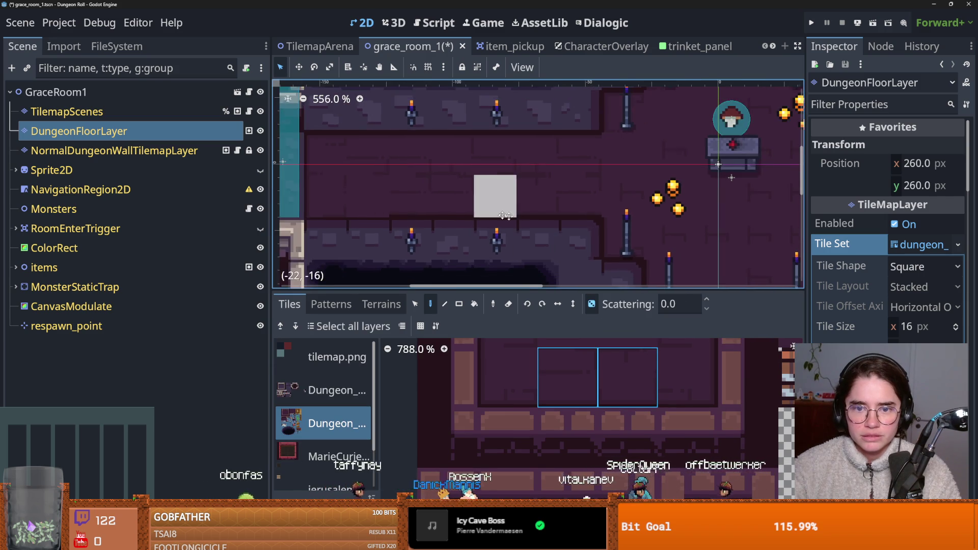
{"action": "scroll", "coordinate": [438, 219], "scroll_direction": "down", "scroll_amount": 3}
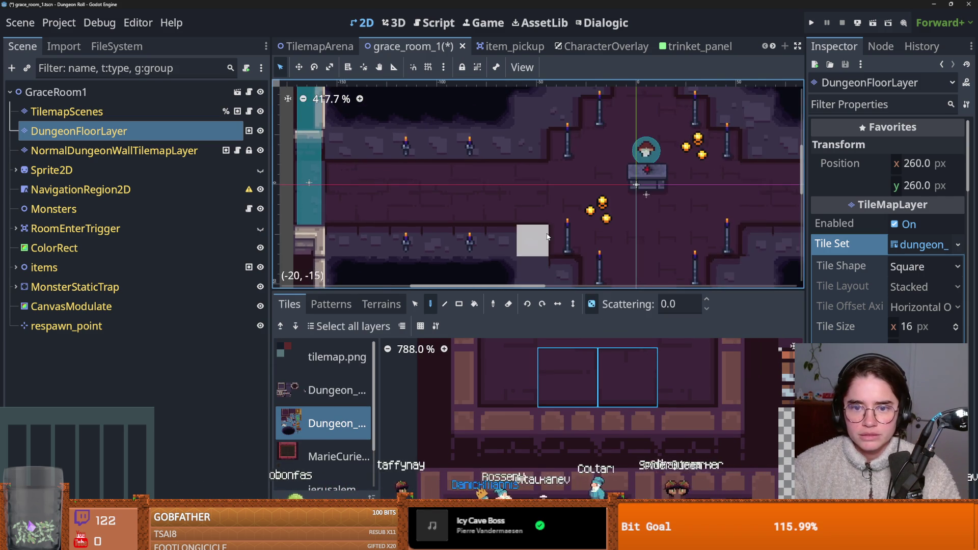
{"action": "scroll", "coordinate": [550, 236], "scroll_direction": "up", "scroll_amount": 2}
{"action": "scroll", "coordinate": [558, 237], "scroll_direction": "down", "scroll_amount": 3}
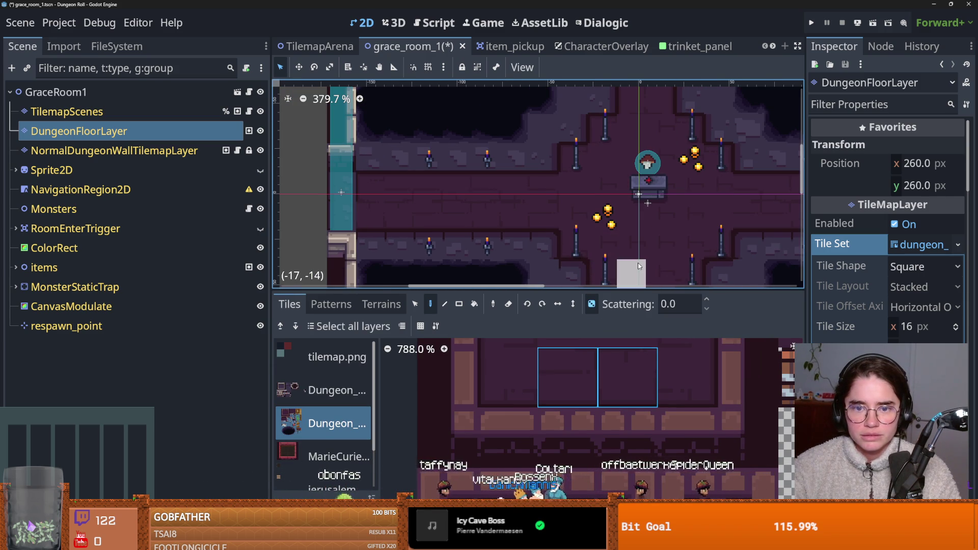
Pan around the room and narrow the selection to the lower floor tile only.
{"action": "left_click_drag", "start_coordinate": [639, 266], "coordinate": [404, 190]}
{"action": "mouse_move", "coordinate": [392, 129]}
{"action": "left_mouse_down"}
{"action": "mouse_move", "coordinate": [414, 163]}
{"action": "mouse_move", "coordinate": [636, 174]}
{"action": "mouse_move", "coordinate": [520, 204]}
{"action": "mouse_move", "coordinate": [521, 261]}
{"action": "mouse_move", "coordinate": [509, 213]}
{"action": "left_mouse_up"}
{"action": "scroll", "coordinate": [503, 231], "scroll_direction": "up", "scroll_amount": 1}
{"action": "mouse_move", "coordinate": [533, 389]}
{"action": "left_mouse_down"}
{"action": "mouse_move", "coordinate": [498, 441]}
{"action": "mouse_move", "coordinate": [478, 366]}
{"action": "left_mouse_up"}
{"action": "scroll", "coordinate": [498, 441], "scroll_direction": "down", "scroll_amount": 1}
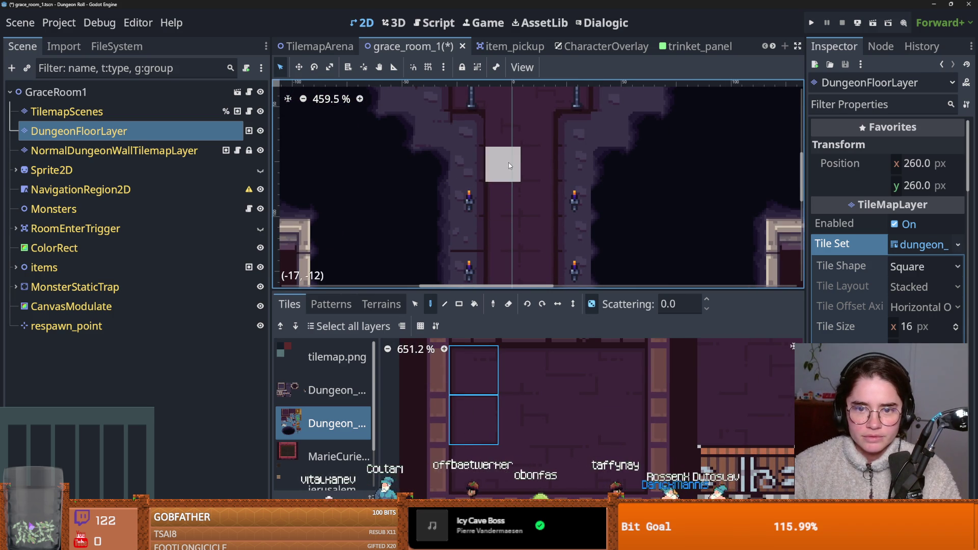
{"action": "scroll", "coordinate": [572, 232], "scroll_direction": "down", "scroll_amount": 1}
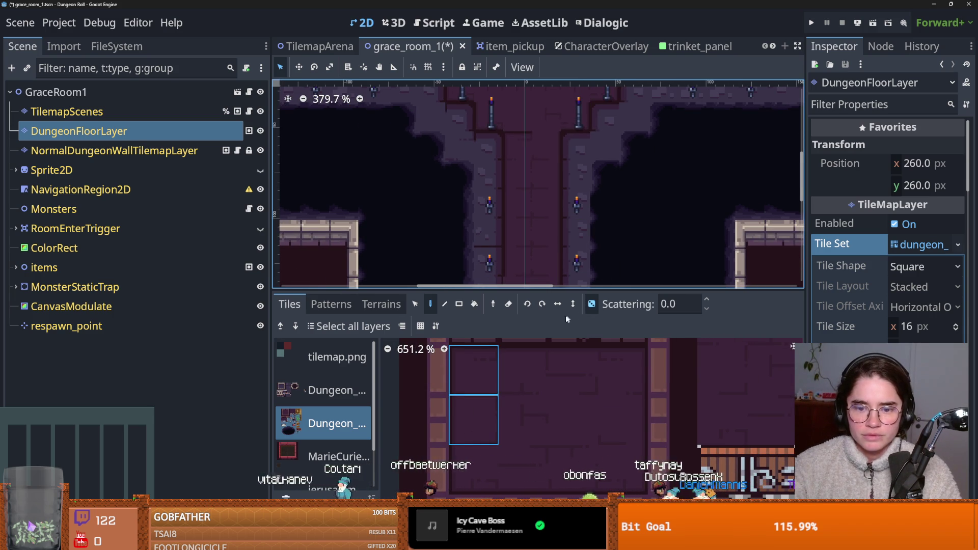
{"action": "left_click", "coordinate": [473, 419]}
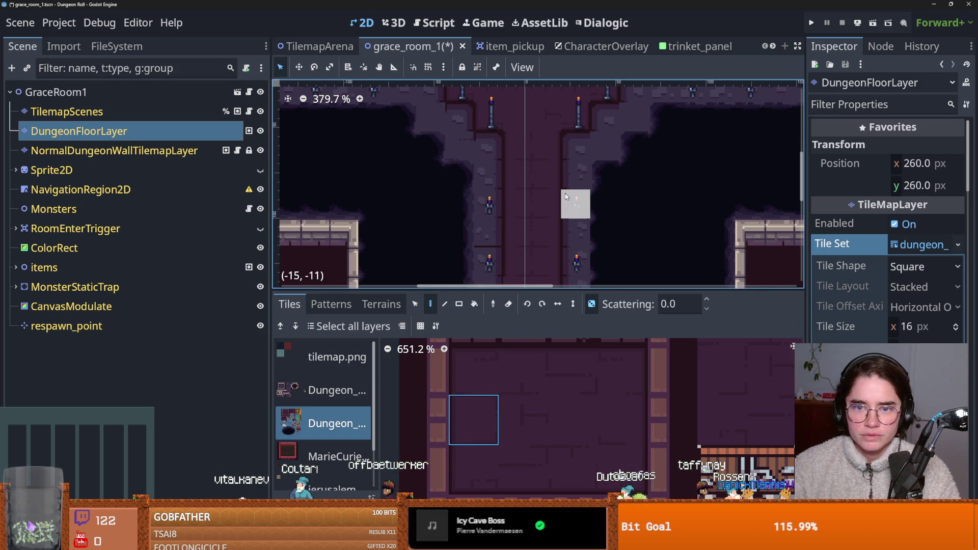
{"action": "scroll", "coordinate": [581, 207], "scroll_direction": "down", "scroll_amount": 2}
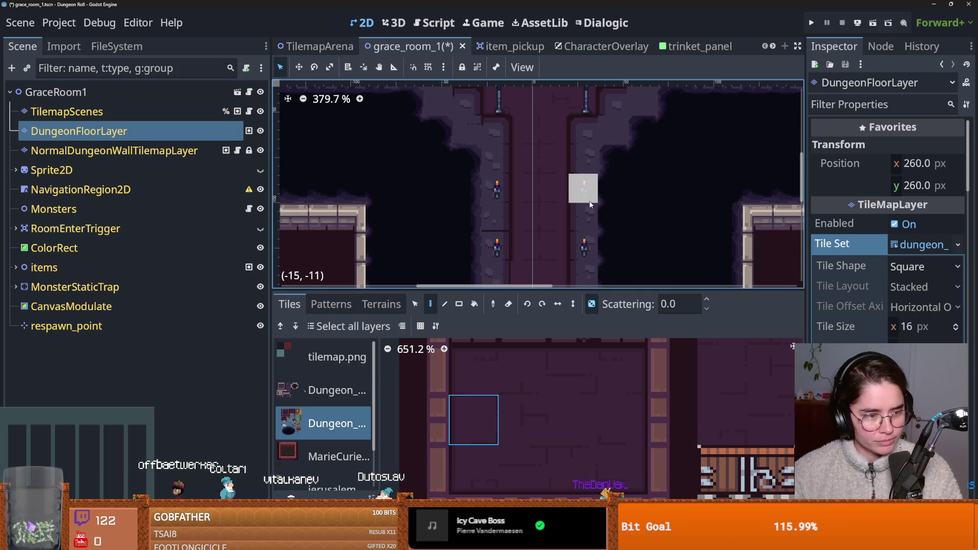
Shrink the tile panel and save the Grace room scene.
{"action": "left_click_drag", "start_coordinate": [482, 292], "coordinate": [481, 387]}
{"action": "key", "text": "ctrl+s"}
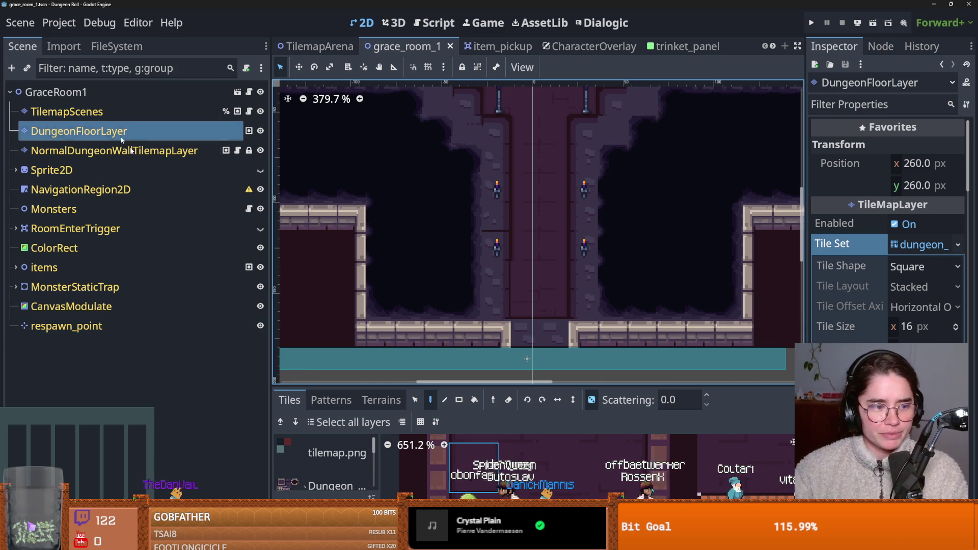
{"action": "left_click", "coordinate": [117, 49]}
Filter the files for 'monster', preview monster_room_icon_14.png, and run the project.
{"action": "key", "text": "ctrl+s"}
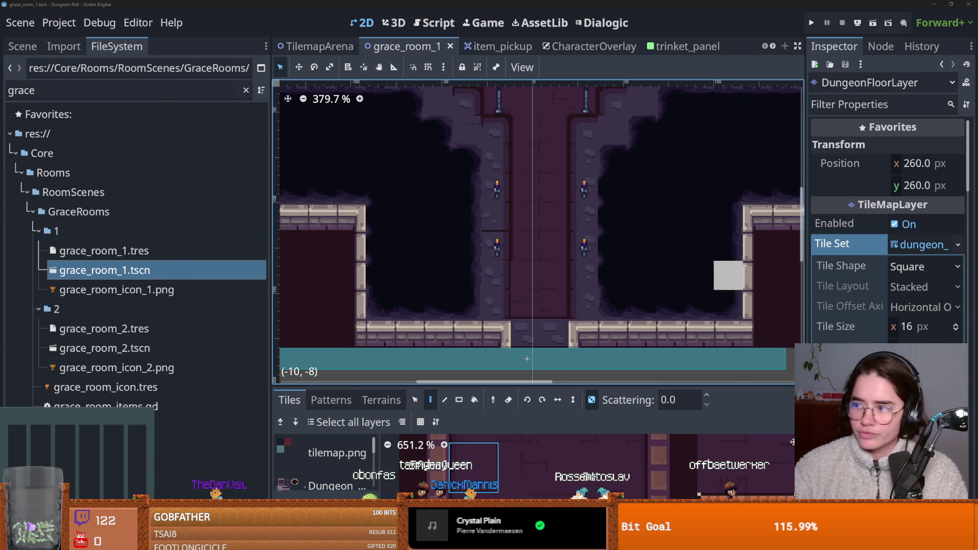
{"action": "left_click", "coordinate": [72, 84]}
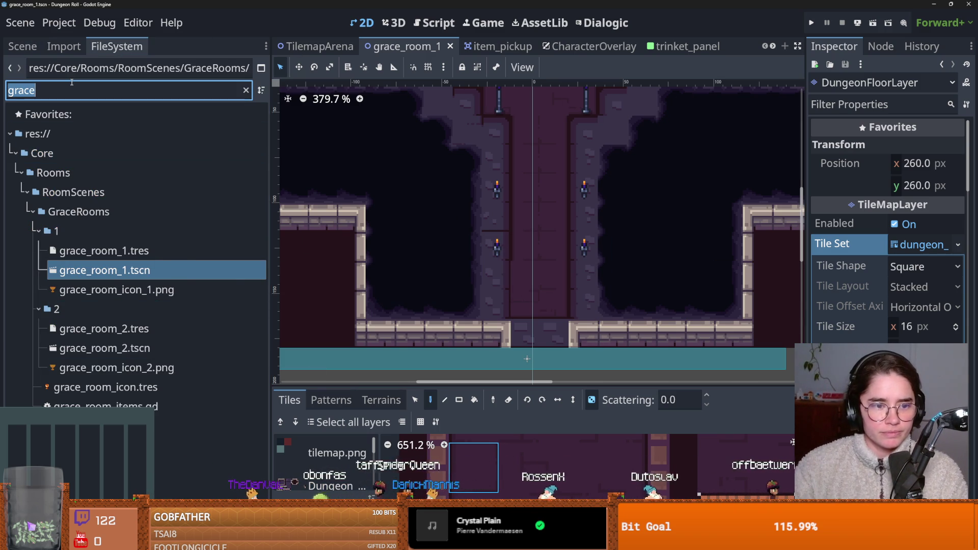
{"action": "type", "text": "ni\\s"}
{"action": "key", "text": "BackSpace"}
{"action": "key", "text": "BackSpace"}
{"action": "key", "text": "BackSpace"}
{"action": "type", "text": "monster"}
{"action": "left_click", "coordinate": [161, 241]}
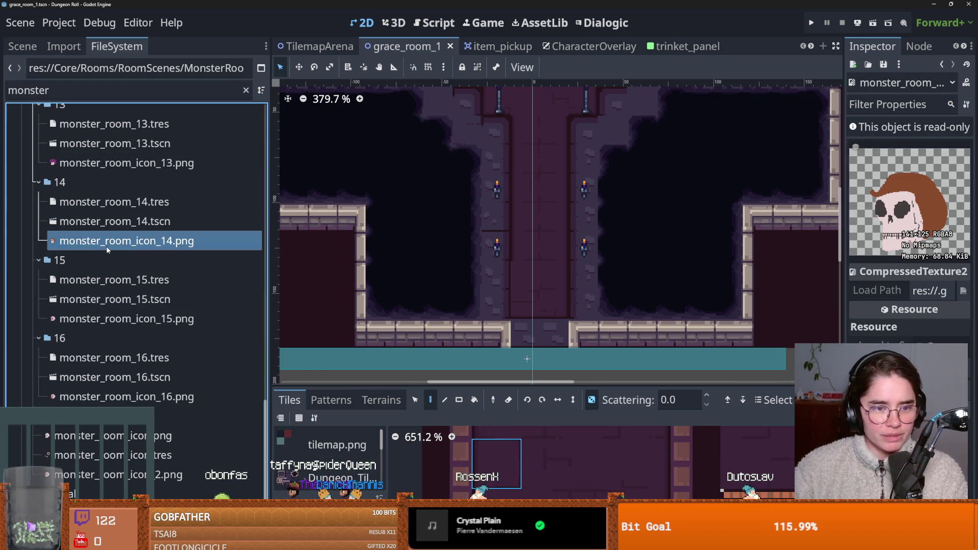
{"action": "left_click", "coordinate": [814, 24]}
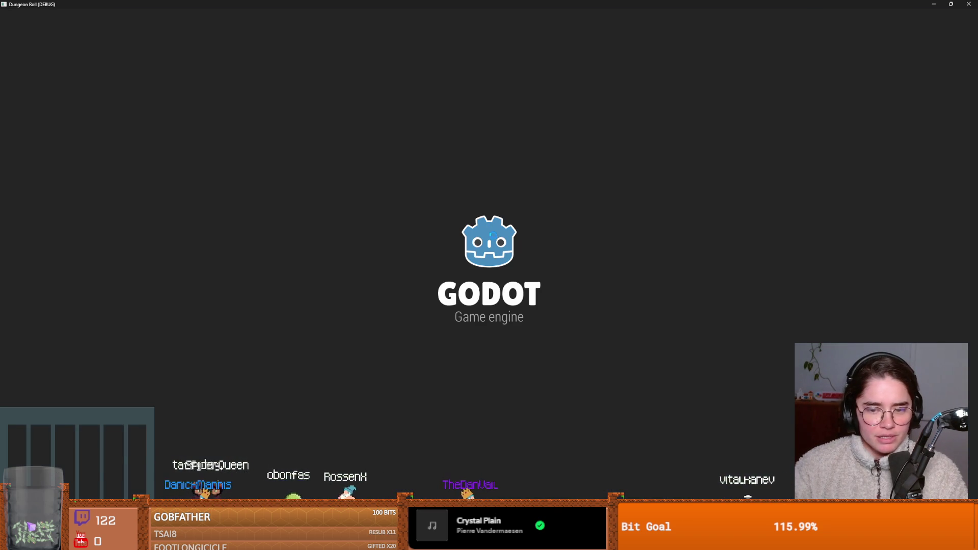
Advance through the menu as the Crusader, then restore and close the game window.
{"action": "key", "text": "Return"}
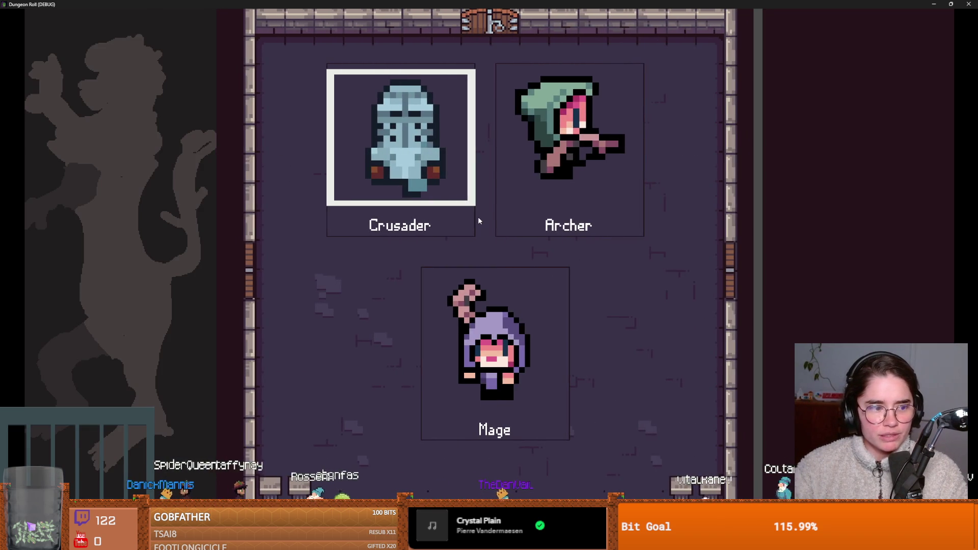
{"action": "key", "text": "Return"}
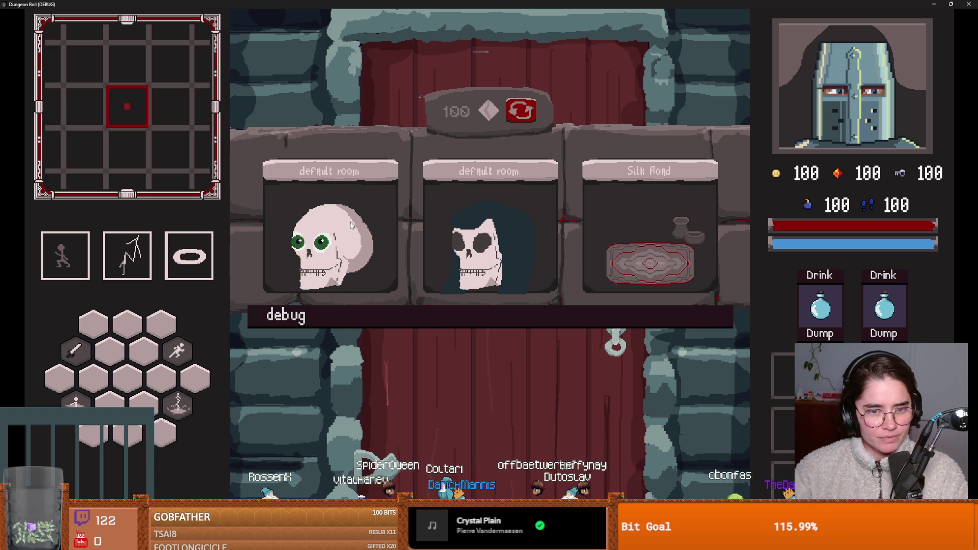
{"action": "double_click", "coordinate": [486, 4]}
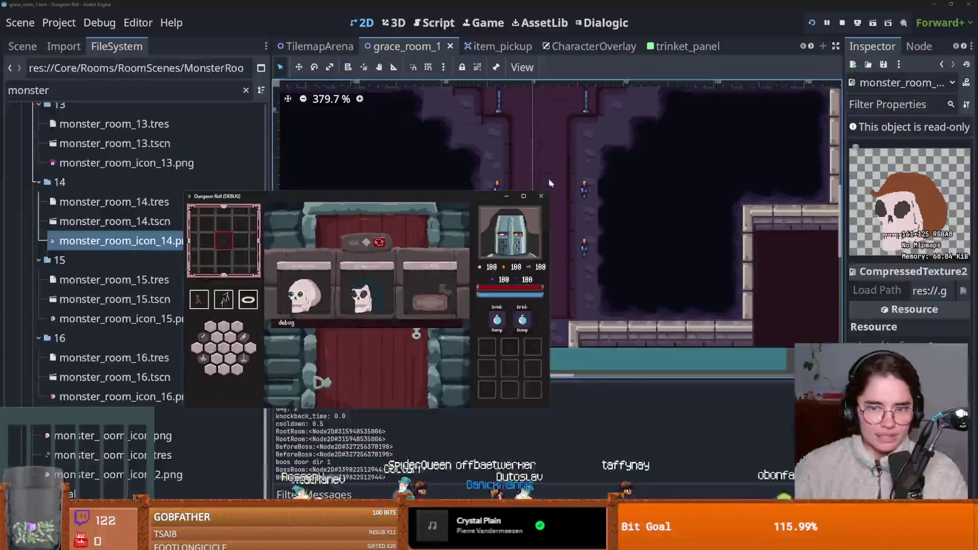
{"action": "left_click", "coordinate": [542, 197]}
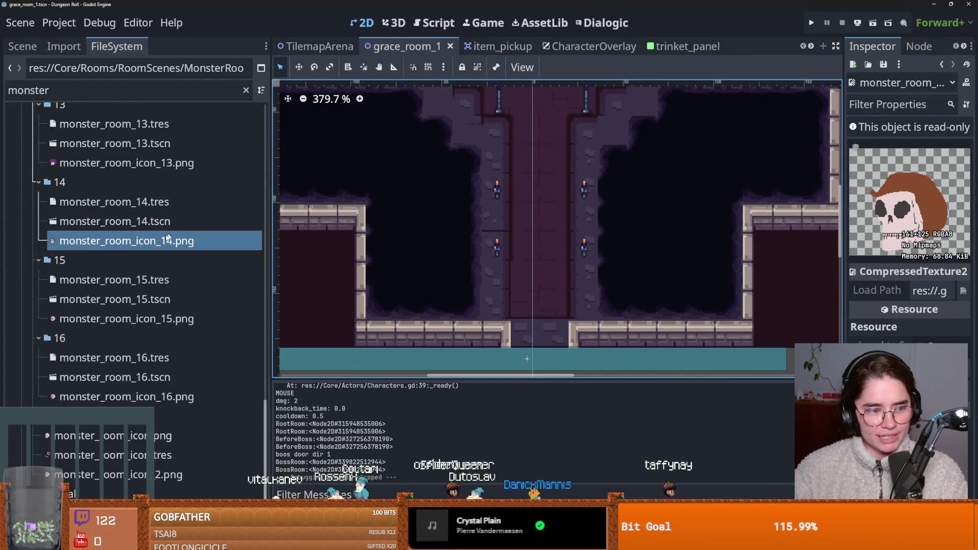
Search the project files for 'door' and open door.tscn.
{"action": "left_click", "coordinate": [118, 243]}
{"action": "key", "text": "Up"}
{"action": "key", "text": "Up"}
{"action": "key", "text": "Up"}
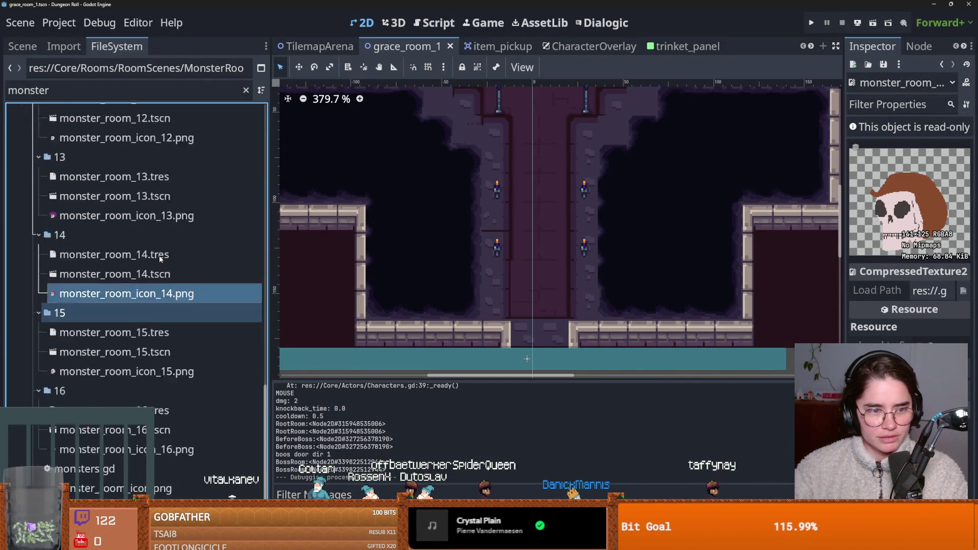
{"action": "key", "text": "Up"}
{"action": "key", "text": "Up"}
{"action": "key", "text": "Up"}
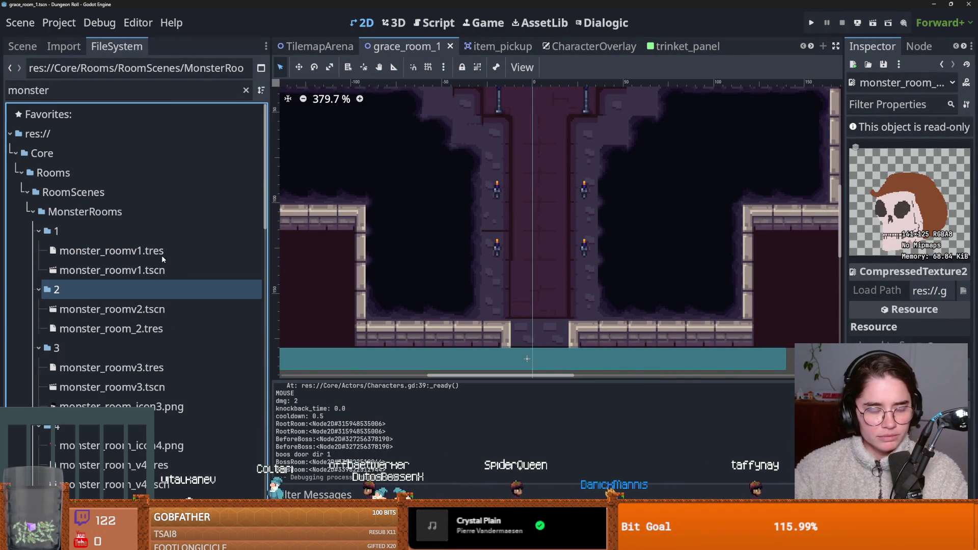
{"action": "key", "text": "Down"}
{"action": "key", "text": "Down"}
{"action": "key", "text": "Down"}
{"action": "key", "text": "Down"}
{"action": "key", "text": "Down"}
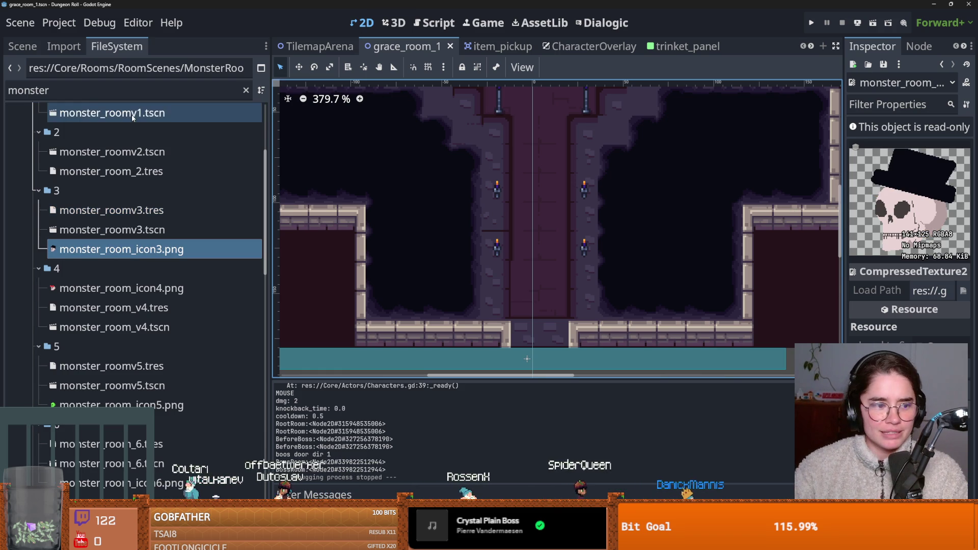
{"action": "key", "text": "ctrl+f"}
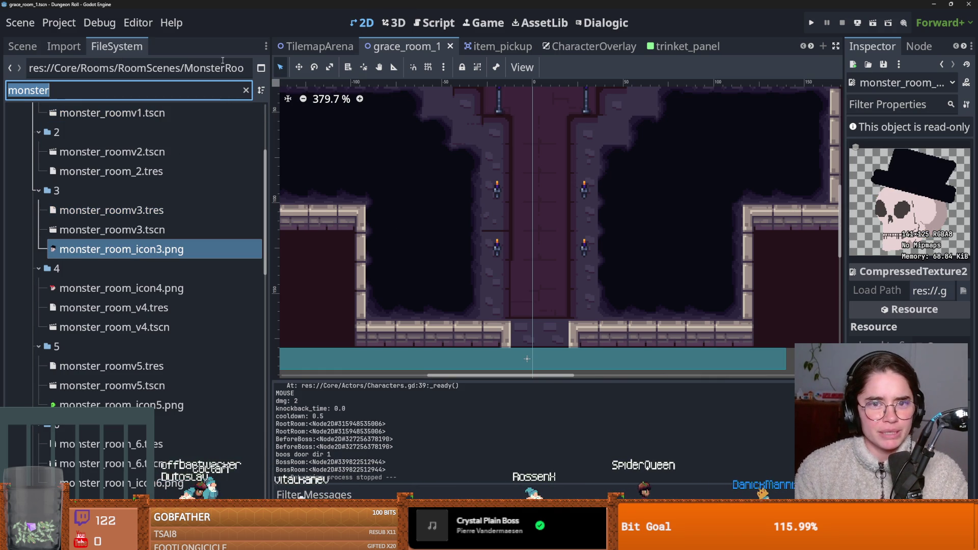
{"action": "type", "text": "door"}
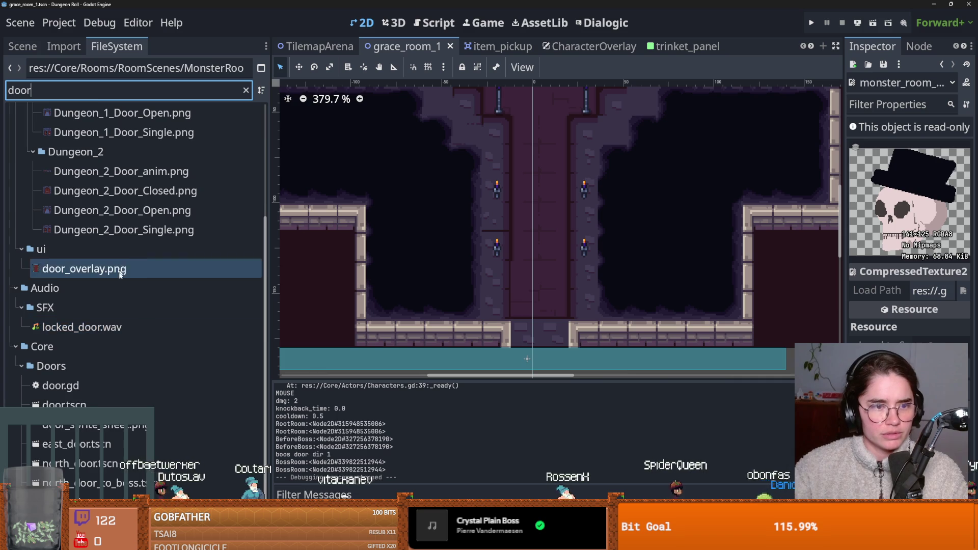
{"action": "scroll", "coordinate": [167, 313], "scroll_direction": "down", "scroll_amount": 1}
{"action": "left_click", "coordinate": [86, 396]}
{"action": "double_click", "coordinate": [87, 396]}
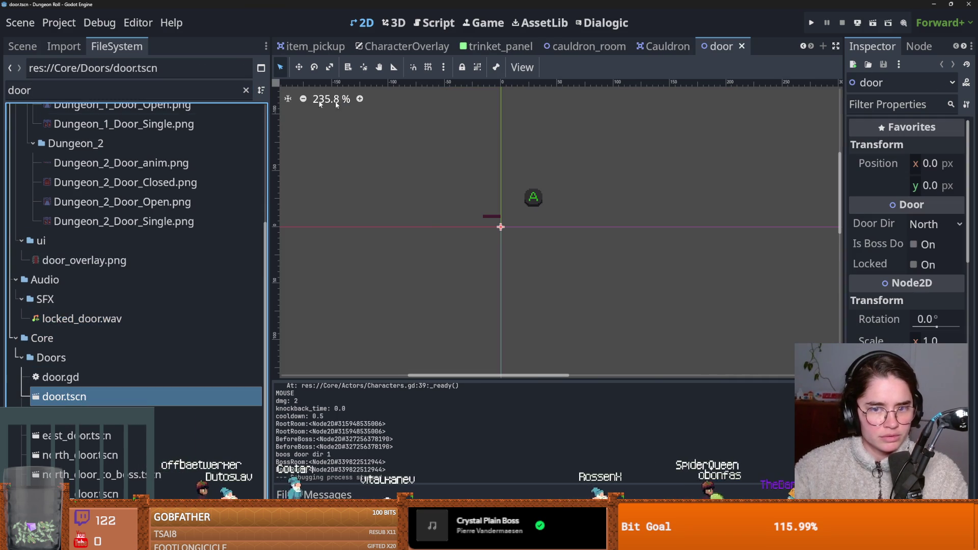
Save door.tscn and open the room_chooser scene from RoomChooserContainer.
{"action": "scroll", "coordinate": [395, 231], "scroll_direction": "up", "scroll_amount": 1}
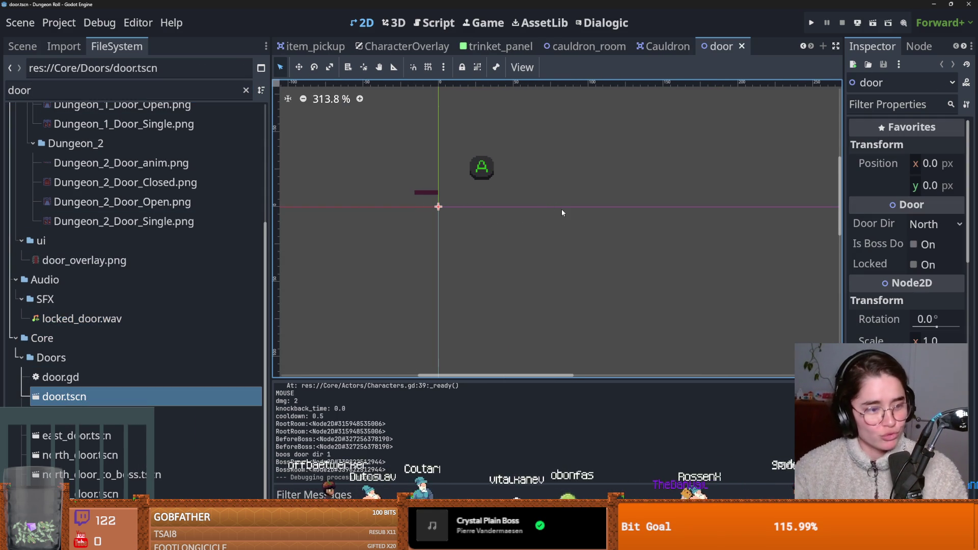
{"action": "scroll", "coordinate": [510, 196], "scroll_direction": "left", "scroll_amount": 1}
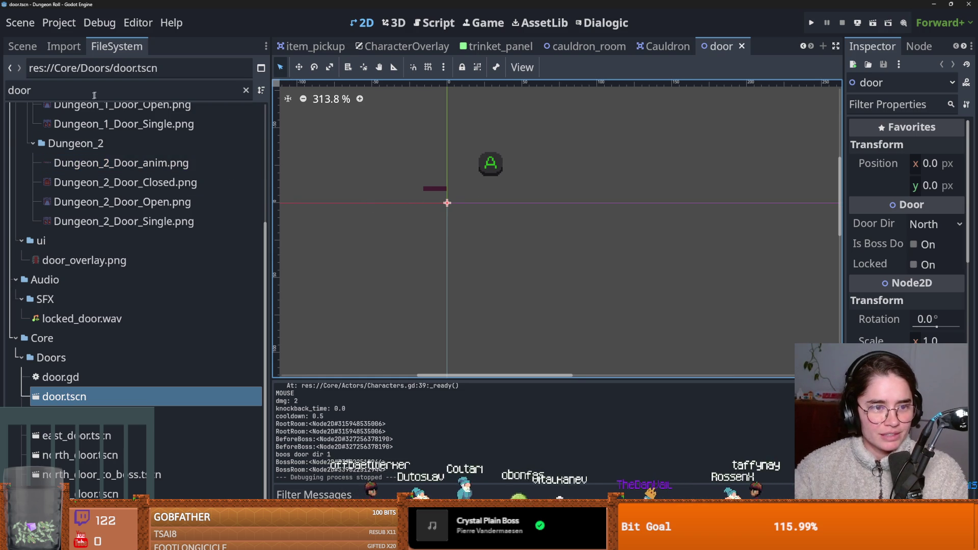
{"action": "scroll", "coordinate": [209, 179], "scroll_direction": "up", "scroll_amount": 4}
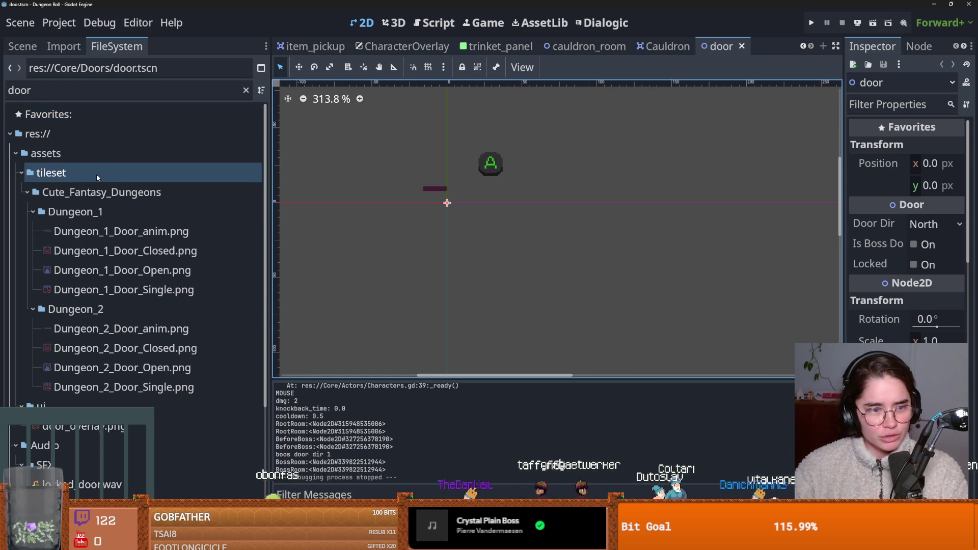
{"action": "scroll", "coordinate": [96, 174], "scroll_direction": "down", "scroll_amount": 5}
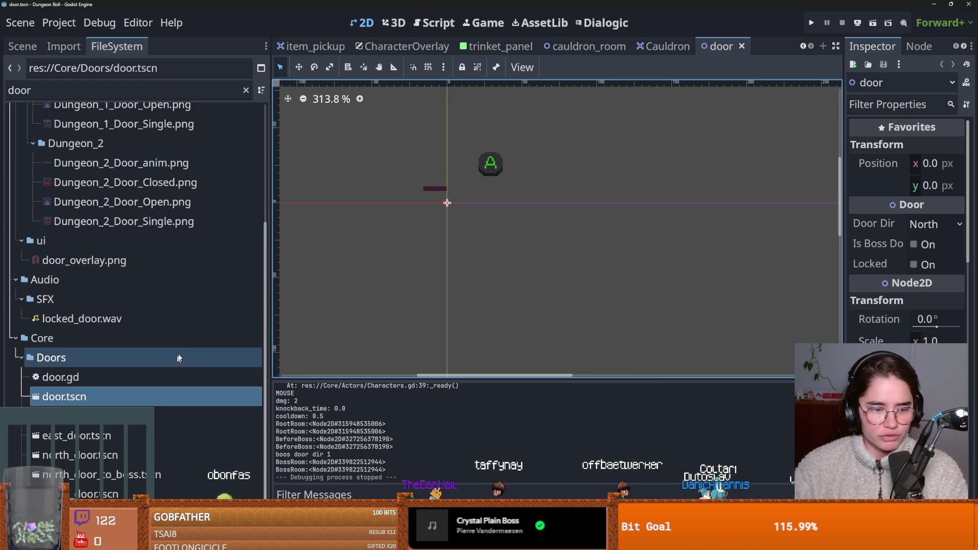
{"action": "left_click", "coordinate": [22, 46]}
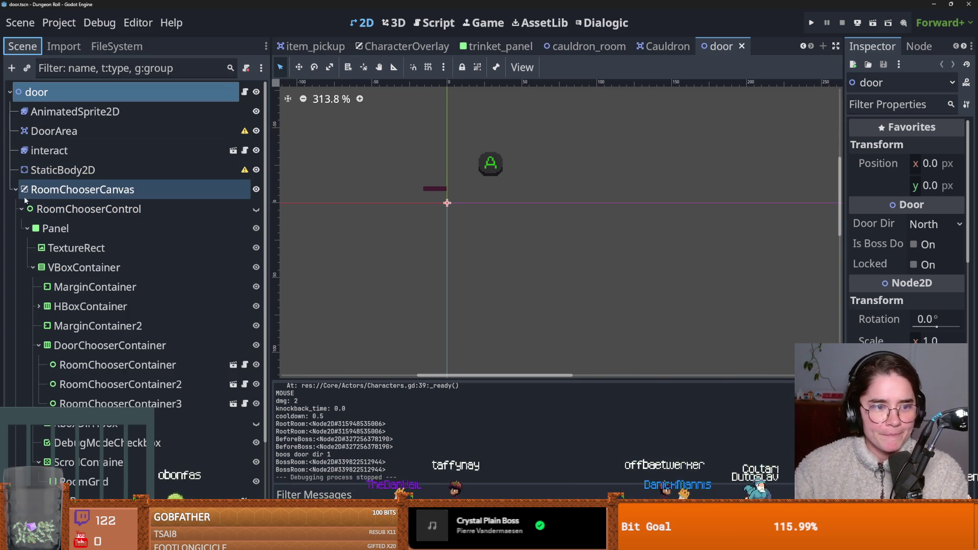
{"action": "key", "text": "ctrl+s"}
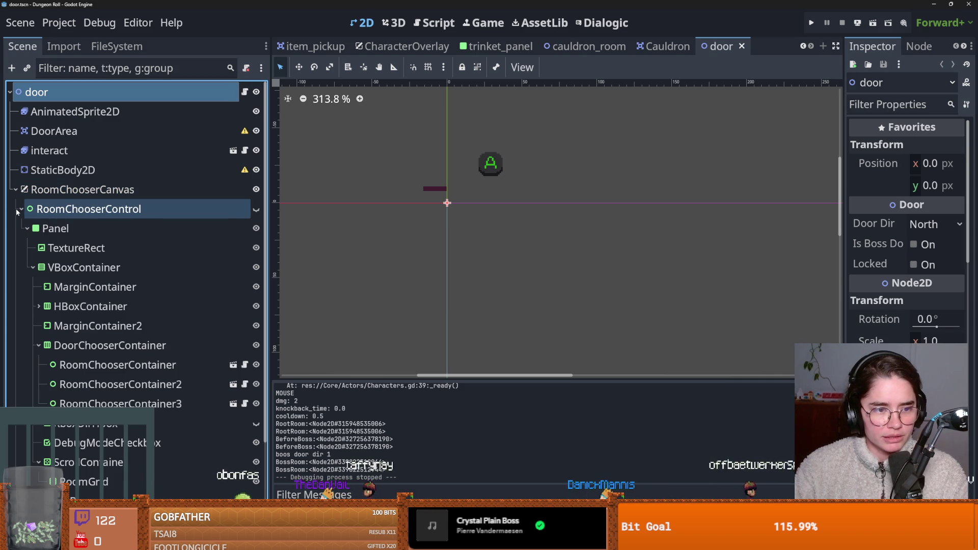
{"action": "left_click", "coordinate": [233, 364]}
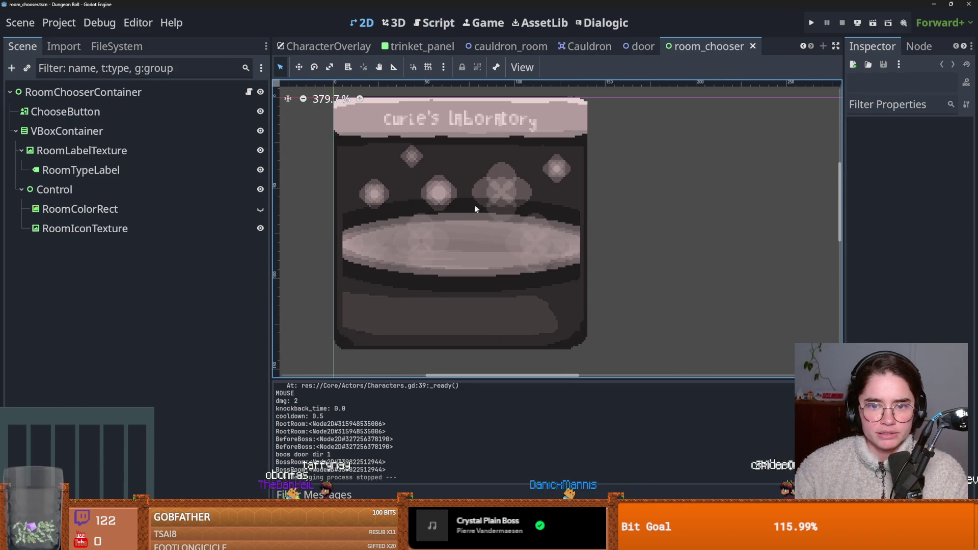
Select RoomIconTexture and filter the project files for 'monst'.
{"action": "left_click", "coordinate": [417, 202]}
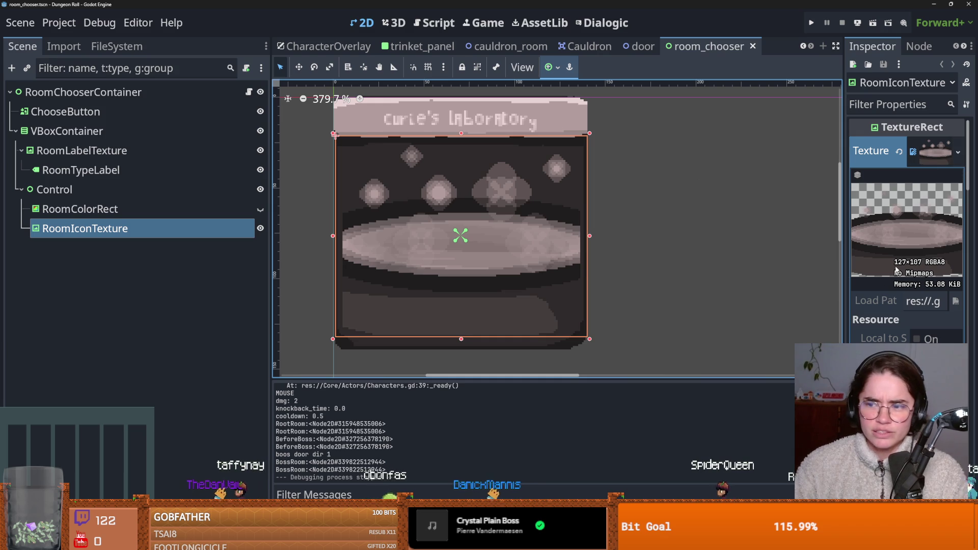
{"action": "left_click", "coordinate": [117, 46]}
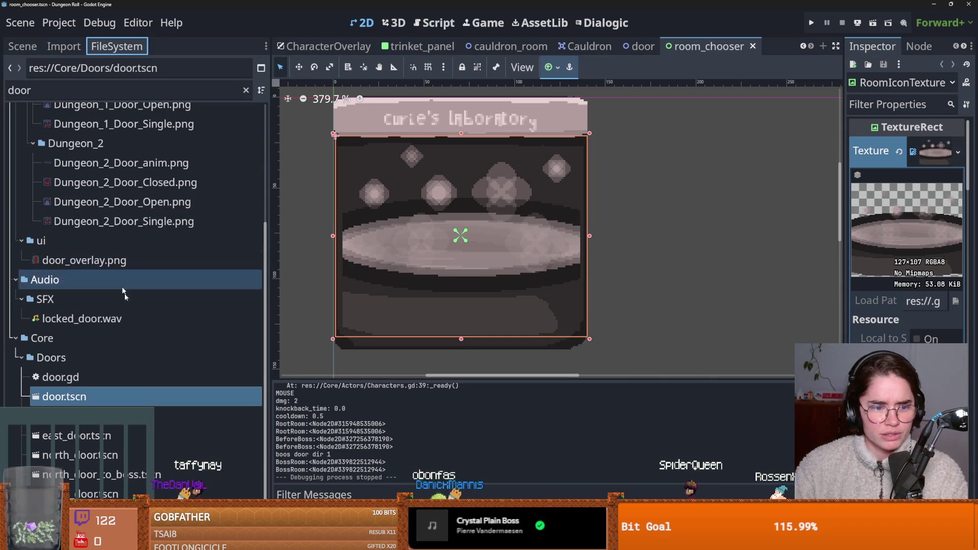
{"action": "scroll", "coordinate": [136, 318], "scroll_direction": "up", "scroll_amount": 4}
{"action": "scroll", "coordinate": [137, 311], "scroll_direction": "down", "scroll_amount": 5}
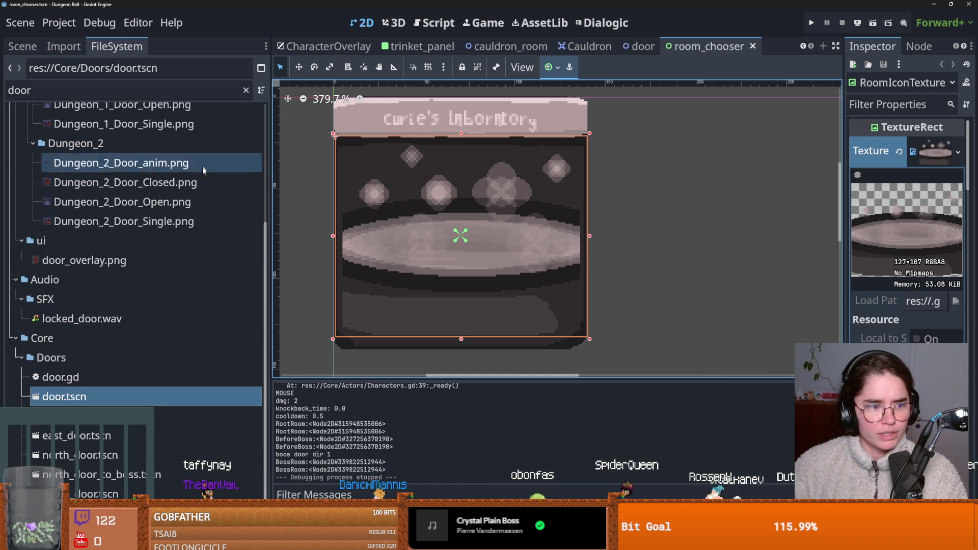
{"action": "left_click", "coordinate": [119, 86]}
{"action": "key", "text": "BackSpace"}
{"action": "key", "text": "BackSpace"}
{"action": "key", "text": "BackSpace"}
{"action": "type", "text": "m"}
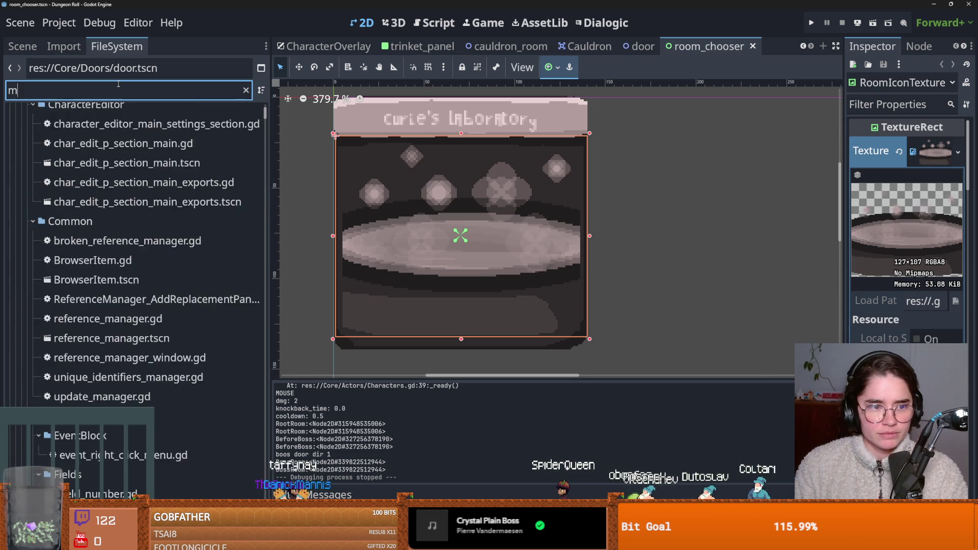
{"action": "type", "text": "onster"}
Try monster_room_icon3.png as the room icon, undo to the cauldron, and run the game.
{"action": "left_click_drag", "start_coordinate": [122, 240], "coordinate": [543, 214]}
{"action": "scroll", "coordinate": [541, 213], "scroll_direction": "down", "scroll_amount": 3}
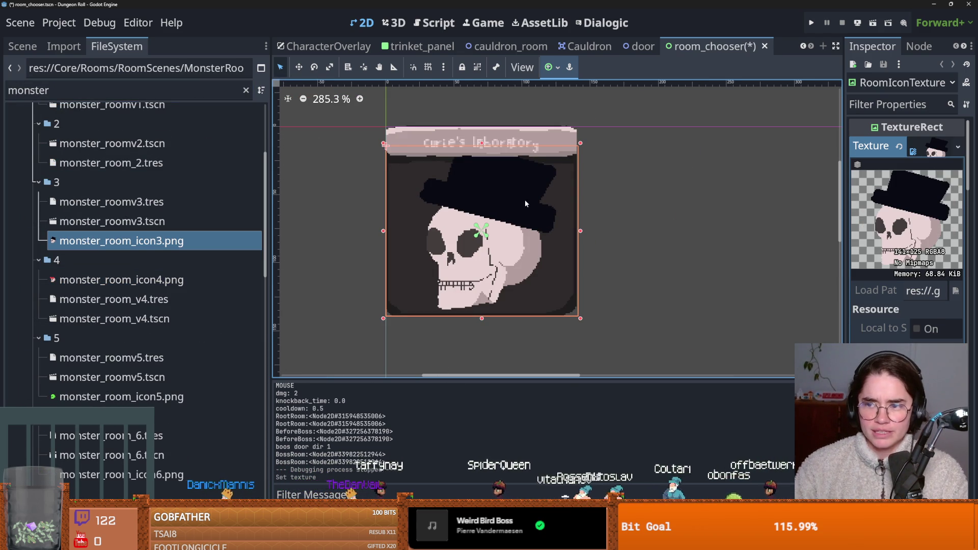
{"action": "key", "text": "ctrl+z"}
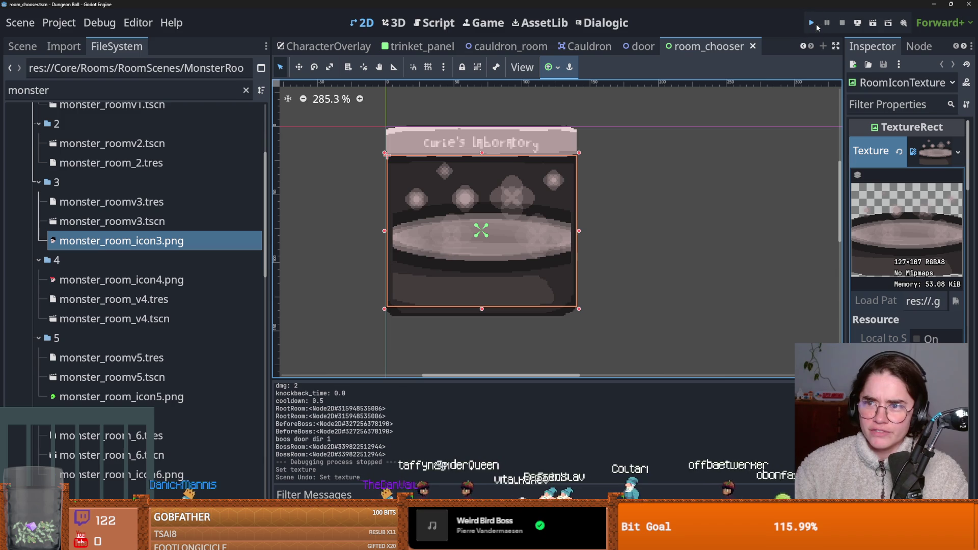
{"action": "left_click", "coordinate": [813, 23]}
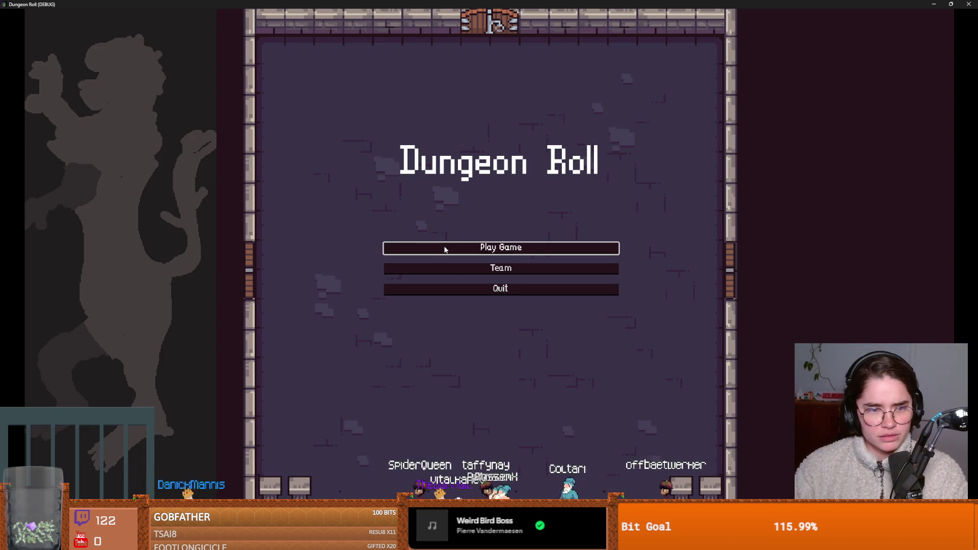
Start a Crusader game, exit the left door, reroll the room choices four times, then close.
{"action": "left_click", "coordinate": [443, 247]}
{"action": "left_click", "coordinate": [405, 154]}
{"action": "key", "text": "a"}
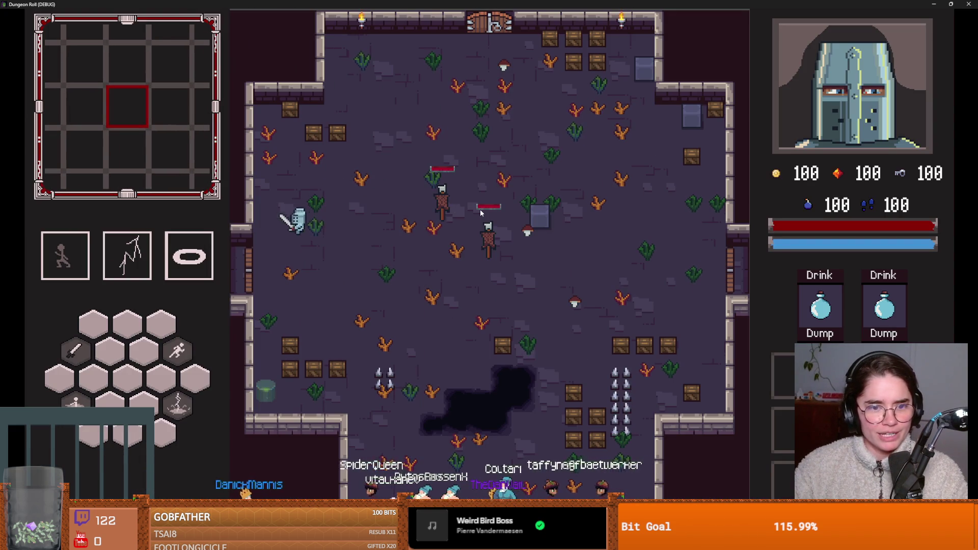
{"action": "key", "text": "s"}
{"action": "left_click", "coordinate": [520, 112]}
{"action": "left_click", "coordinate": [519, 112]}
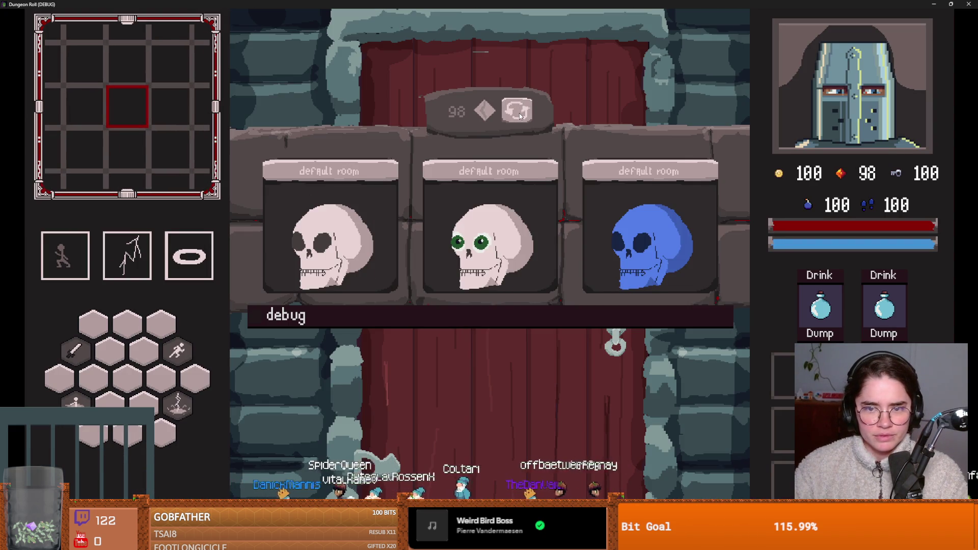
{"action": "left_click", "coordinate": [519, 112]}
{"action": "left_click", "coordinate": [520, 112]}
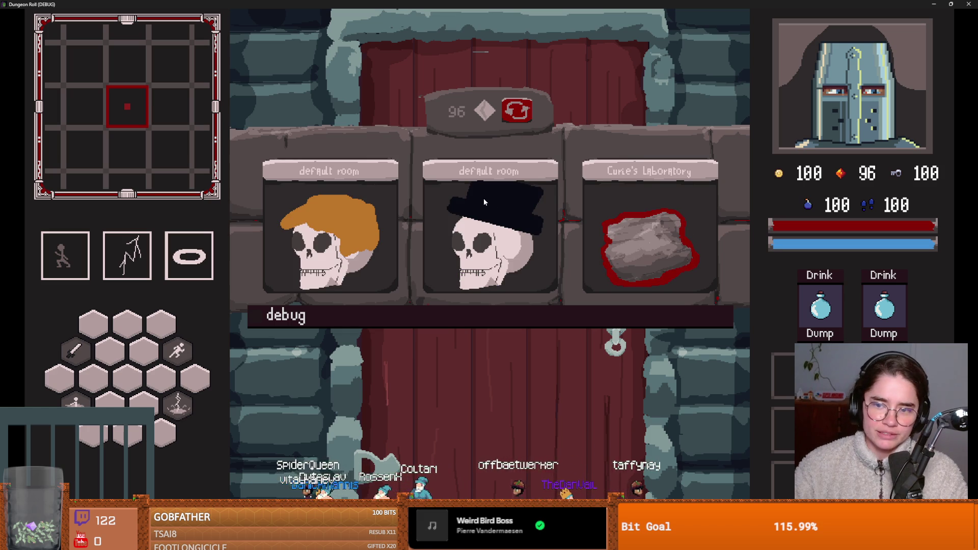
{"action": "key", "text": "super+Down"}
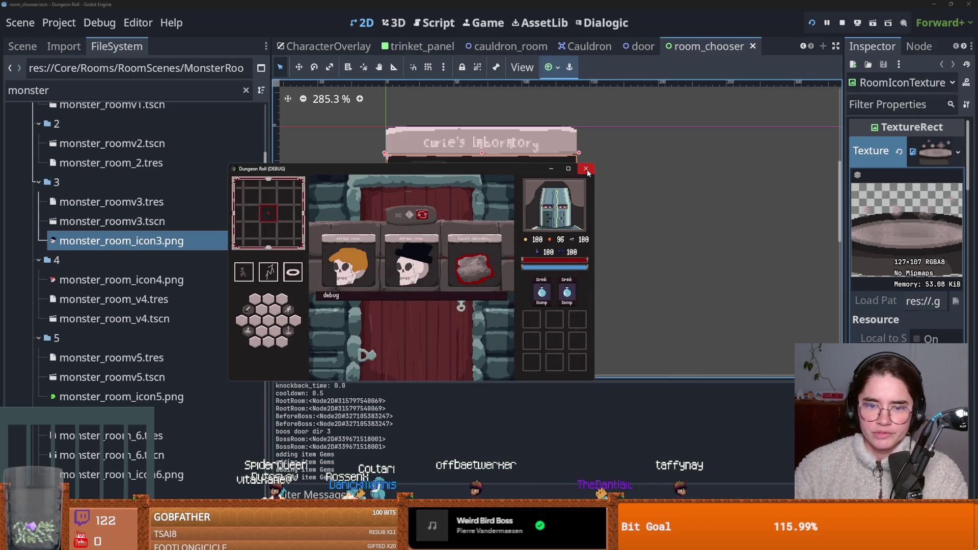
{"action": "left_click", "coordinate": [586, 169]}
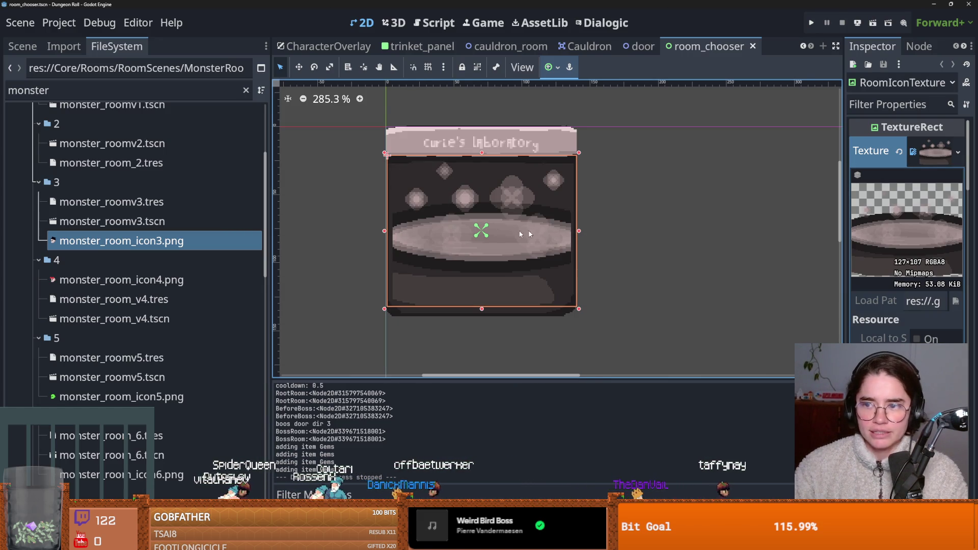
Drag monster_room_icon3.png onto RoomIconTexture's Texture, then undo back to the cauldron image.
{"action": "mouse_move", "coordinate": [146, 247]}
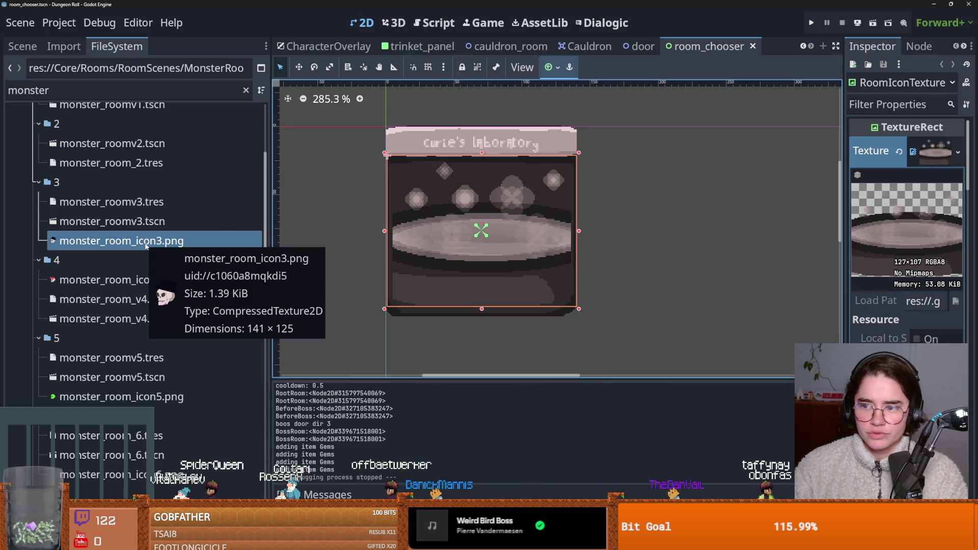
{"action": "left_click", "coordinate": [935, 151]}
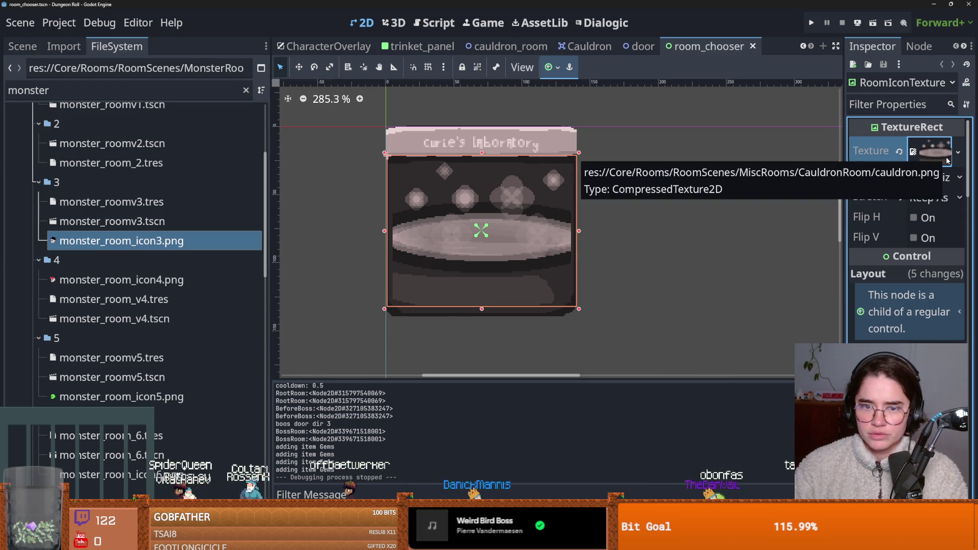
{"action": "scroll", "coordinate": [534, 194], "scroll_direction": "up", "scroll_amount": 3}
{"action": "scroll", "coordinate": [435, 174], "scroll_direction": "up", "scroll_amount": 3}
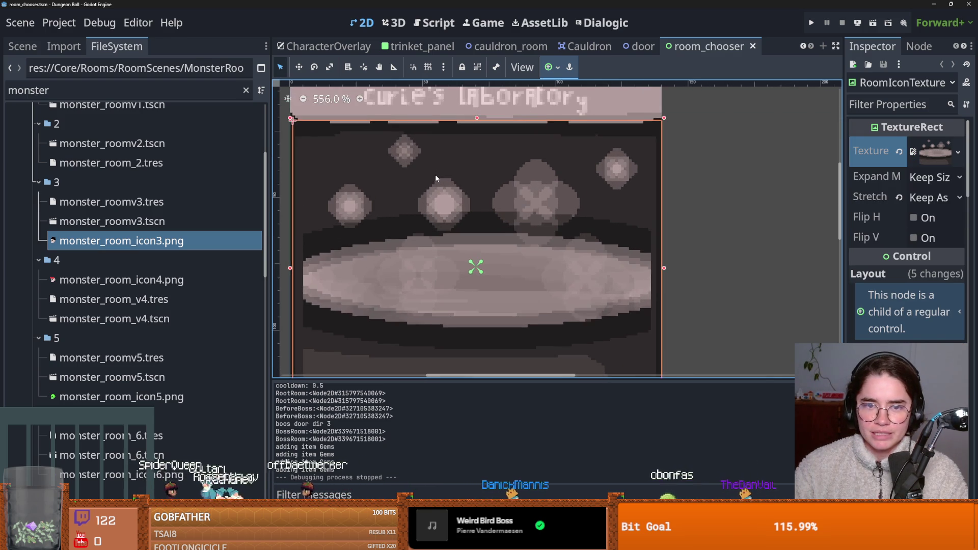
{"action": "scroll", "coordinate": [435, 174], "scroll_direction": "down", "scroll_amount": 4}
{"action": "left_click", "coordinate": [927, 161]}
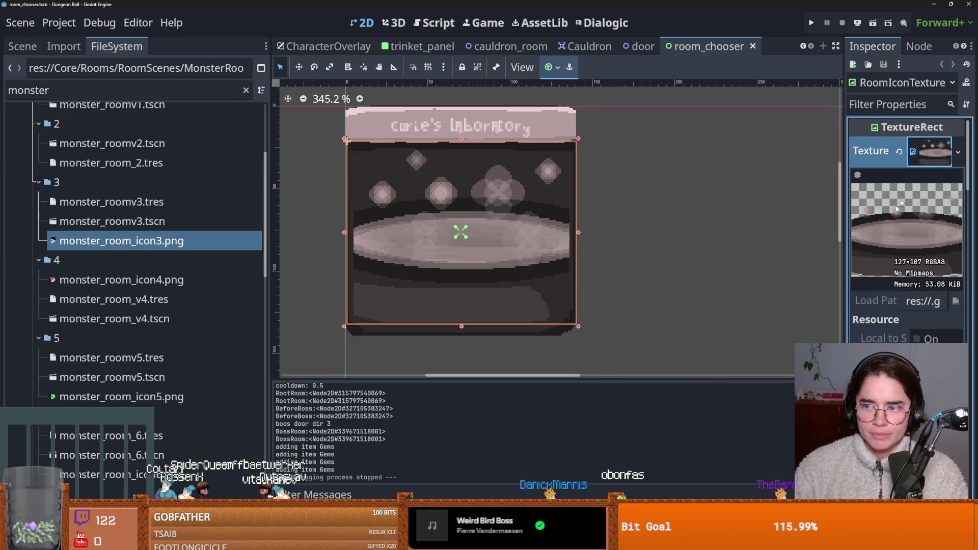
{"action": "mouse_move", "coordinate": [221, 257]}
{"action": "left_mouse_down"}
{"action": "mouse_move", "coordinate": [279, 122]}
{"action": "mouse_move", "coordinate": [917, 171]}
{"action": "mouse_move", "coordinate": [912, 186]}
{"action": "left_mouse_up"}
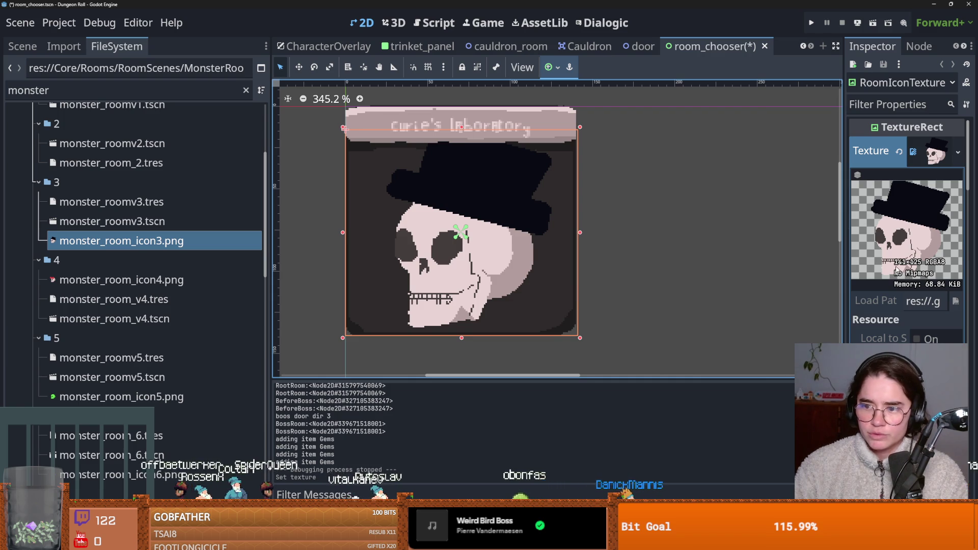
{"action": "key", "text": "ctrl+z"}
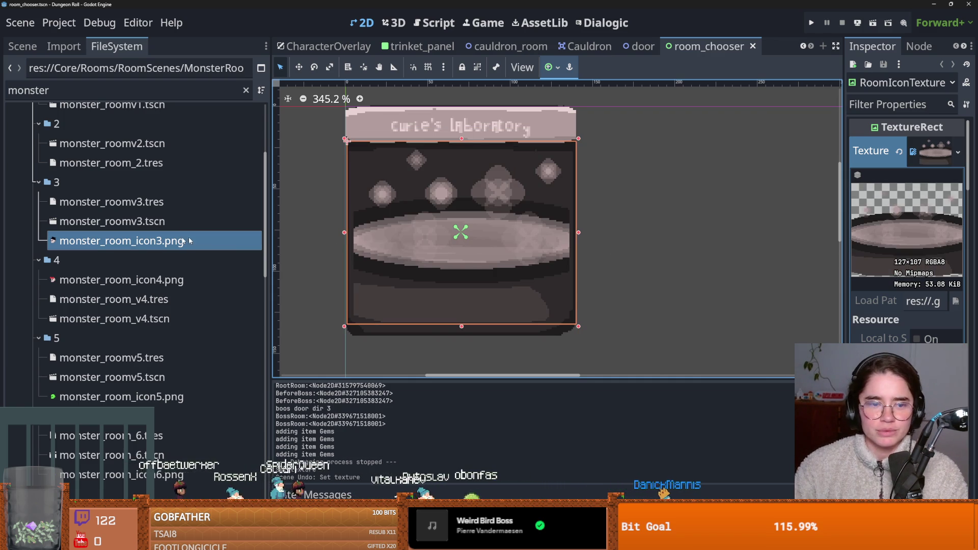
{"action": "scroll", "coordinate": [479, 299], "scroll_direction": "down", "scroll_amount": 1}
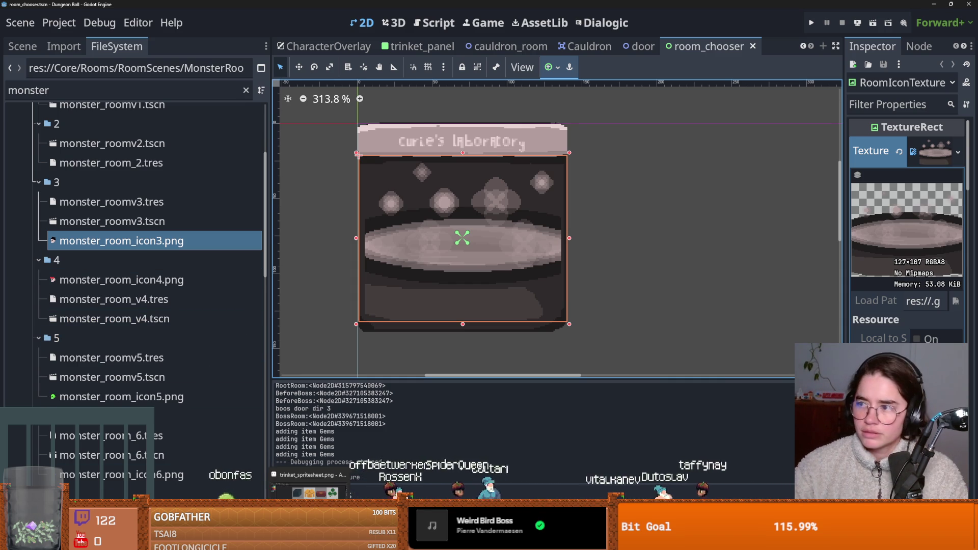
{"action": "key", "text": "alt+Tab"}
Create a new Aseprite sprite with a height of 128.
{"action": "left_click", "coordinate": [8, 12]}
{"action": "left_click", "coordinate": [20, 22]}
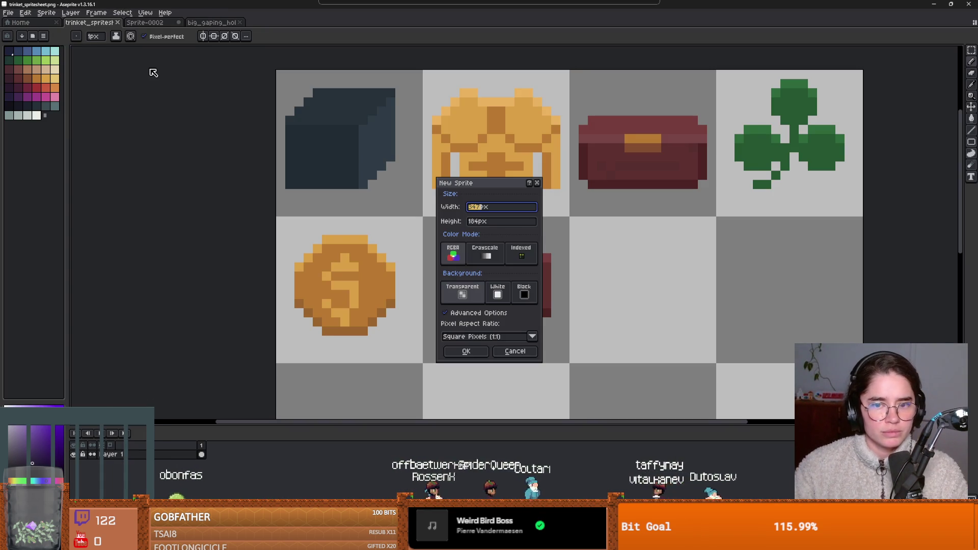
{"action": "key", "text": "Tab"}
{"action": "type", "text": "128"}
{"action": "key", "text": "Return"}
Pick the red palette swatch as the drawing colour.
{"action": "scroll", "coordinate": [446, 189], "scroll_direction": "up", "scroll_amount": 3}
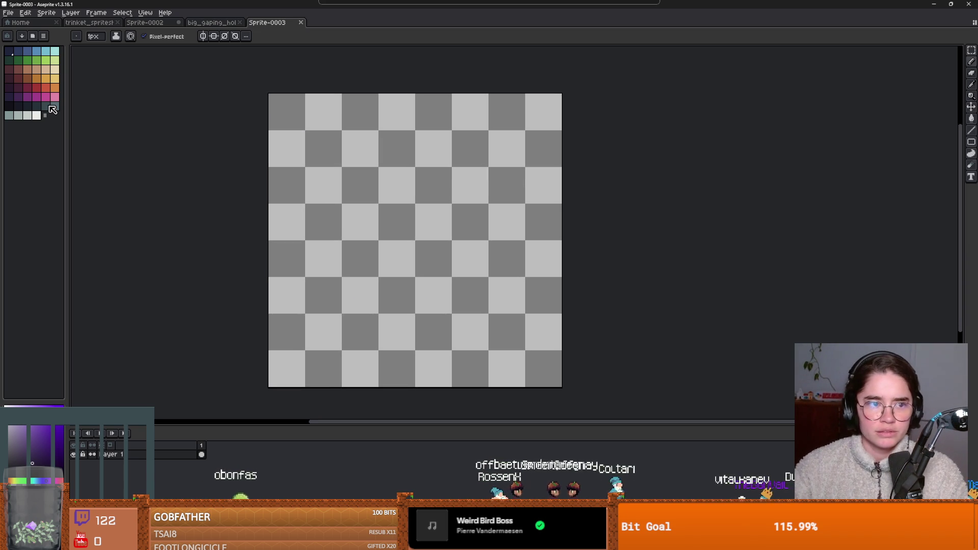
{"action": "left_click", "coordinate": [36, 87]}
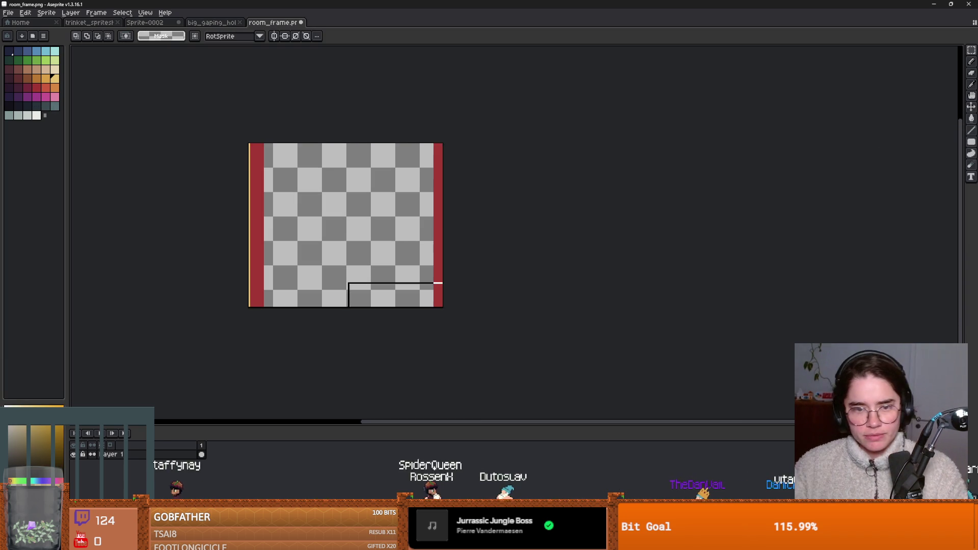
{"action": "left_click", "coordinate": [8, 13]}
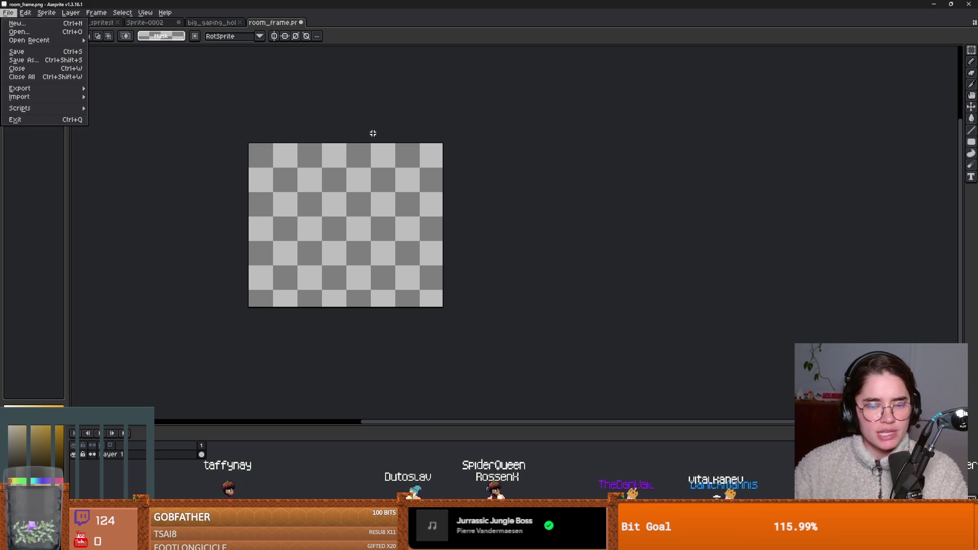
{"action": "key", "text": "Escape"}
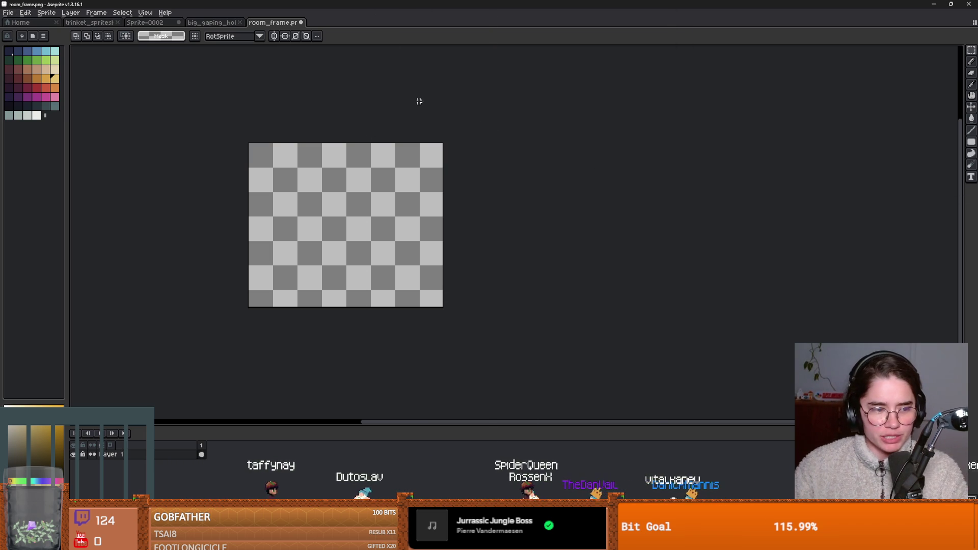
{"action": "key", "text": "alt+Tab"}
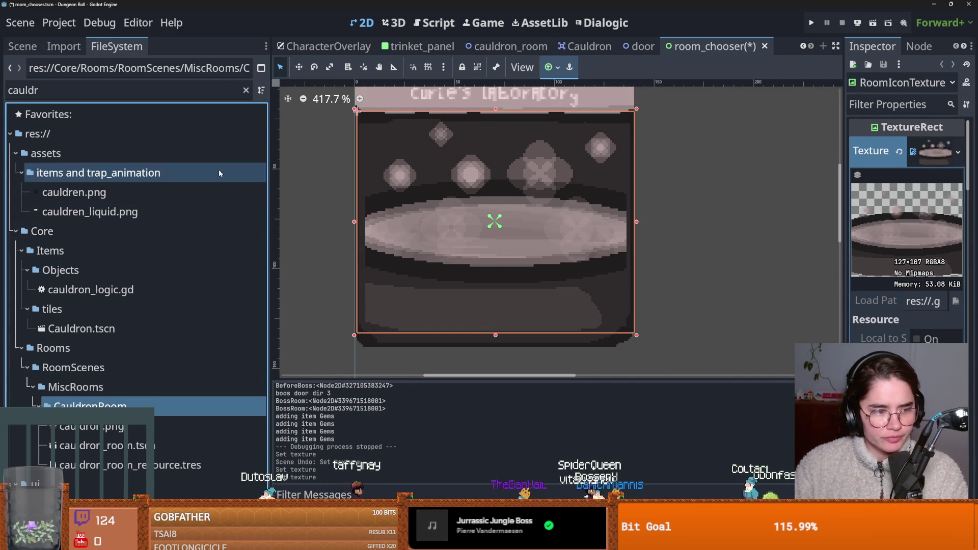
Clear the FileSystem filter and select room_frame.png in the Rooms folder.
{"action": "left_click", "coordinate": [245, 90]}
{"action": "scroll", "coordinate": [76, 356], "scroll_direction": "up", "scroll_amount": 5}
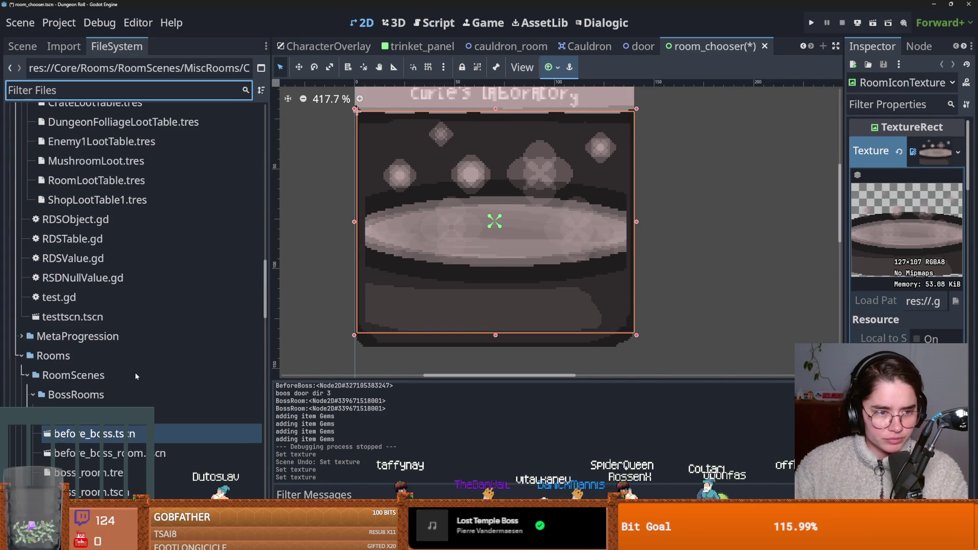
{"action": "scroll", "coordinate": [46, 306], "scroll_direction": "down", "scroll_amount": 3}
{"action": "left_click", "coordinate": [27, 270]}
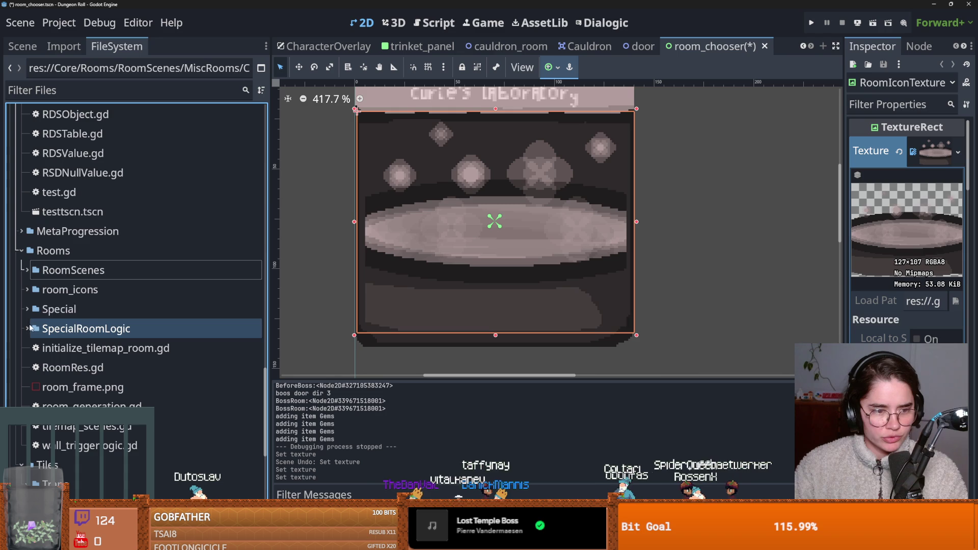
{"action": "right_click", "coordinate": [51, 254]}
{"action": "left_click", "coordinate": [93, 392]}
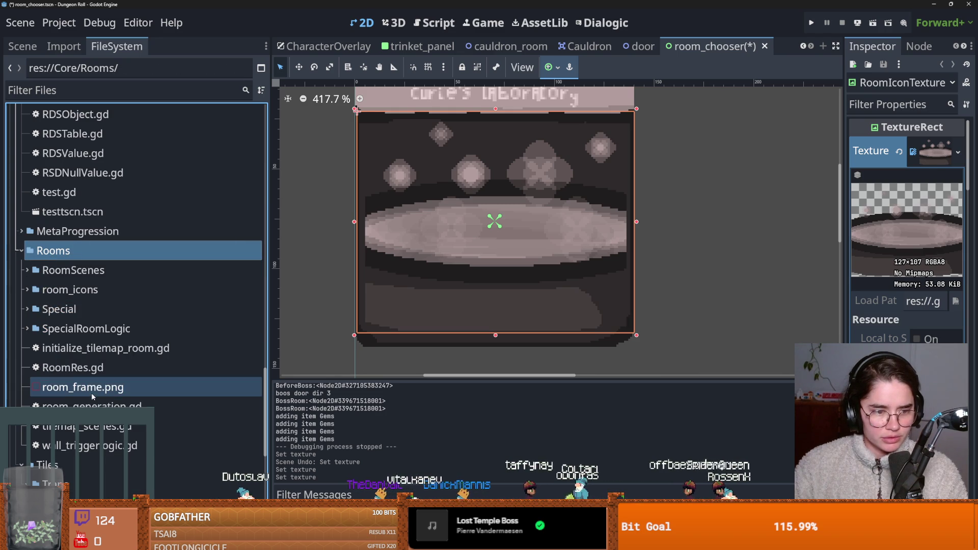
{"action": "left_click", "coordinate": [92, 392]}
{"action": "right_click", "coordinate": [93, 390]}
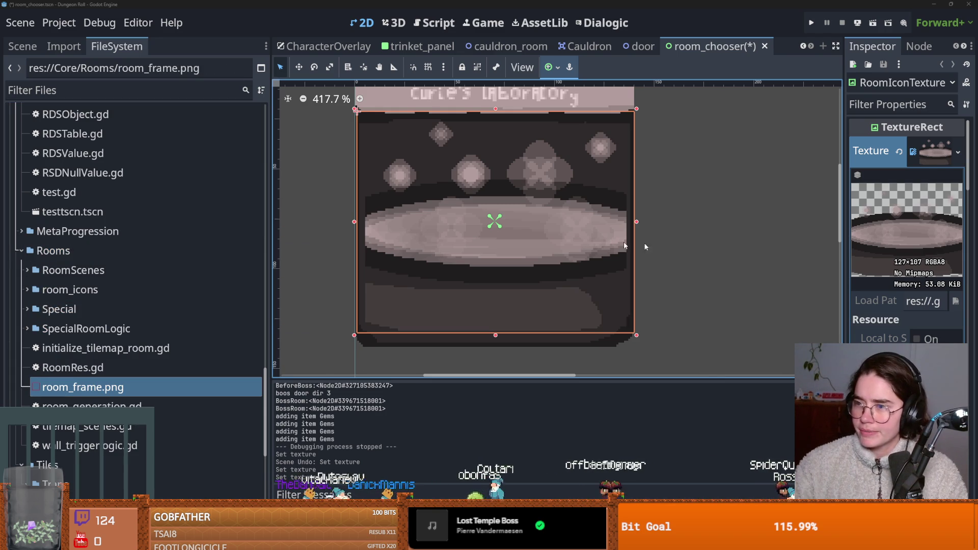
{"action": "left_click", "coordinate": [81, 387]}
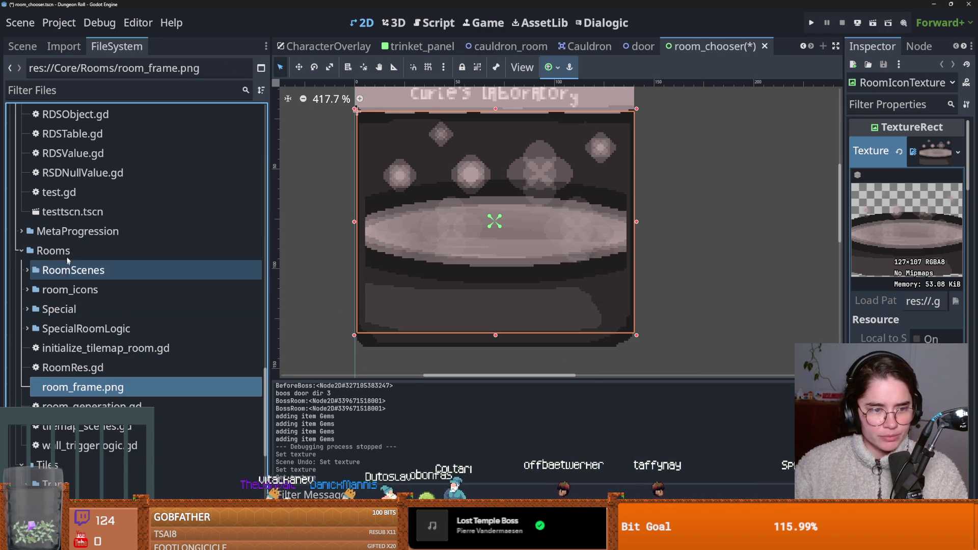
Move room_frame.png into Rooms/room_icons alongside minimap_tileset.png.
{"action": "left_click", "coordinate": [46, 290]}
{"action": "left_click", "coordinate": [23, 290]}
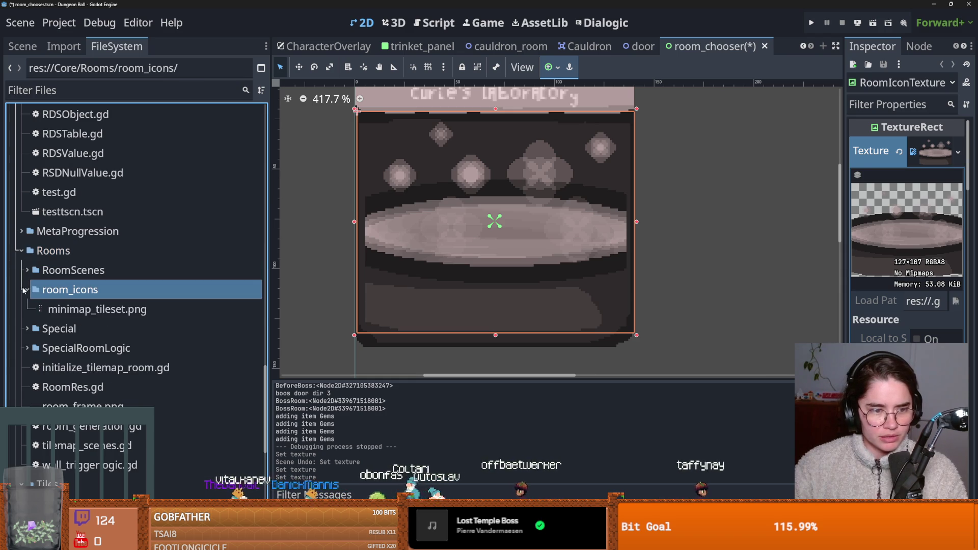
{"action": "left_click", "coordinate": [72, 311]}
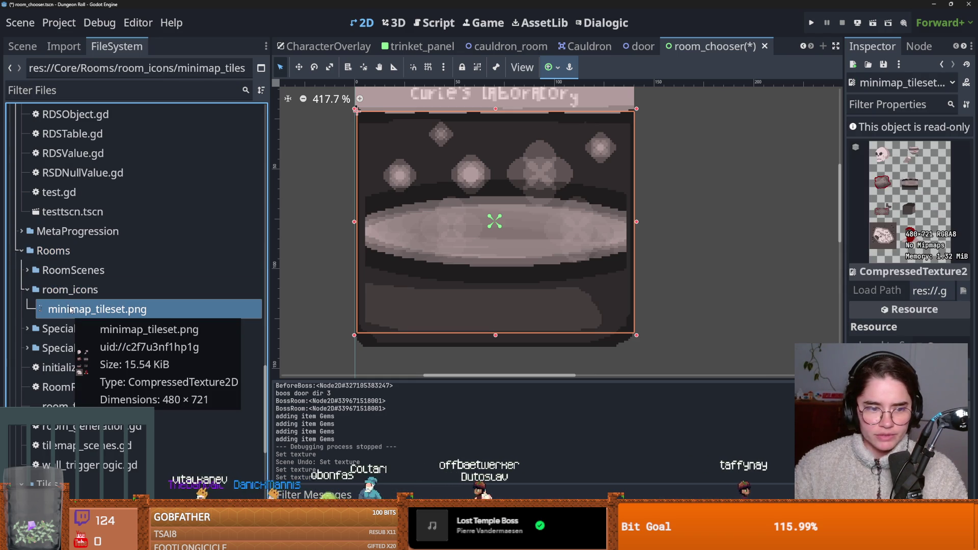
{"action": "left_click", "coordinate": [69, 289]}
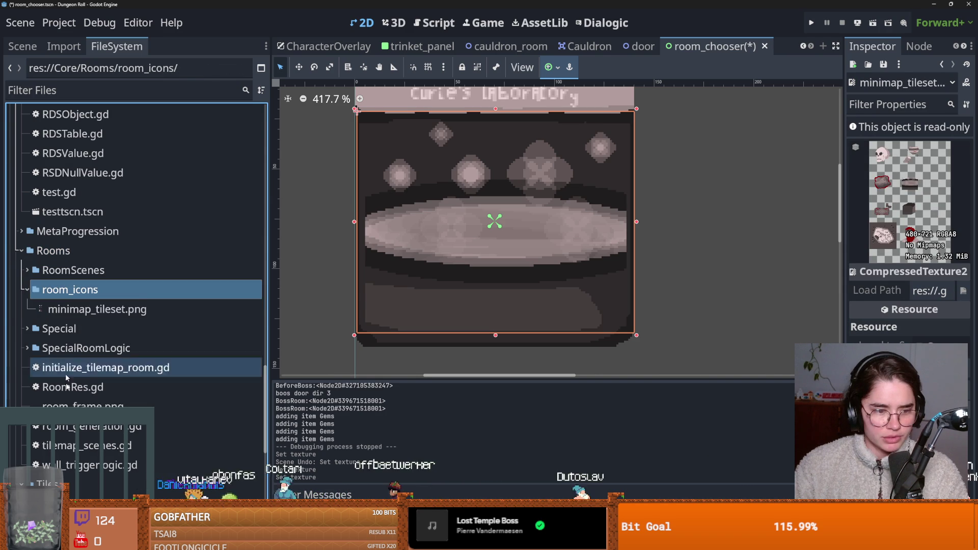
{"action": "left_click", "coordinate": [89, 328]}
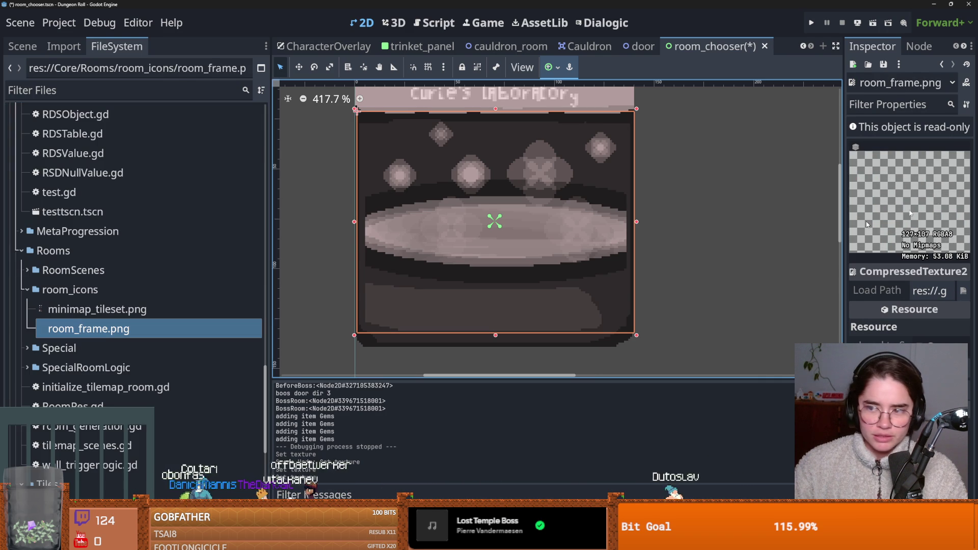
Start renaming room_frame.png but cancel, keeping its original name.
{"action": "right_click", "coordinate": [170, 329]}
{"action": "left_click", "coordinate": [163, 367]}
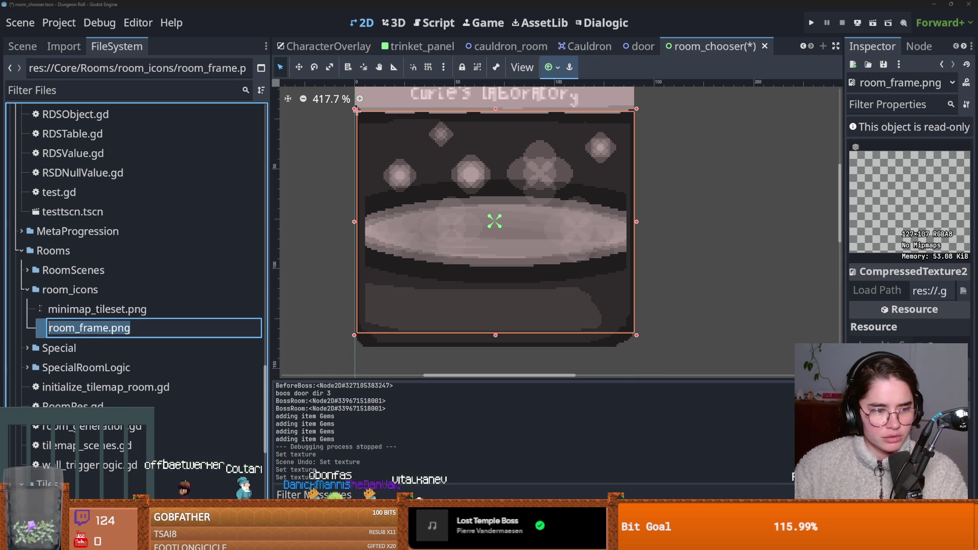
{"action": "key", "text": "Return"}
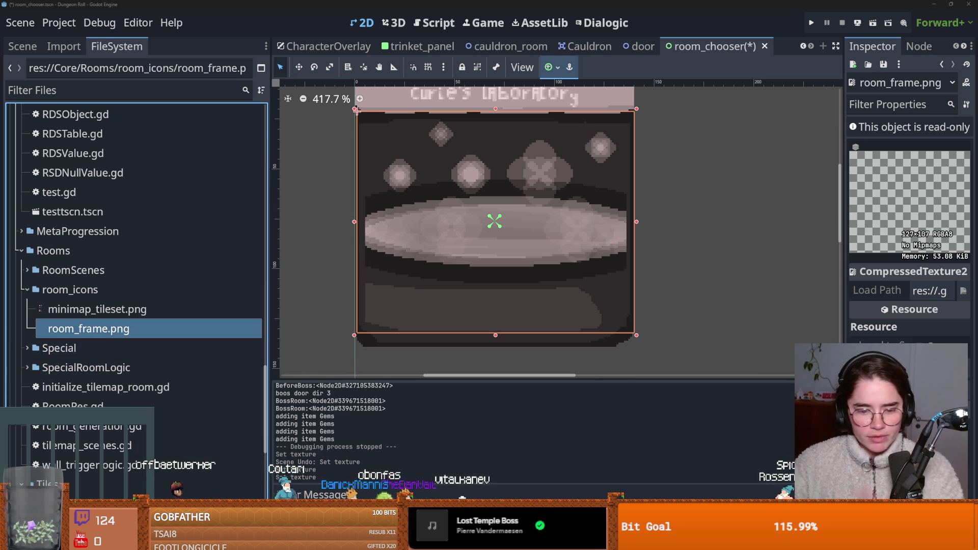
{"action": "key", "text": "alt+Tab"}
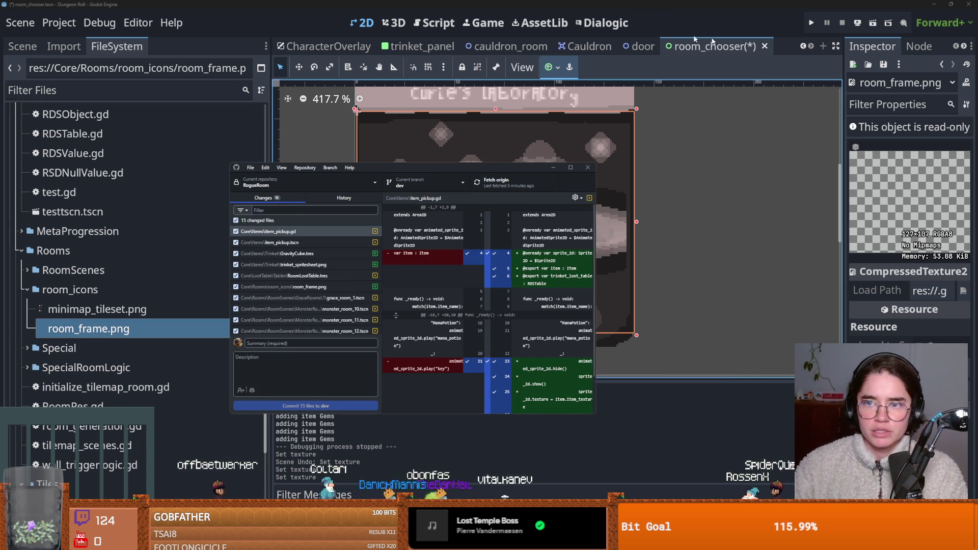
Save the room_chooser scene in Godot.
{"action": "left_click", "coordinate": [555, 168]}
{"action": "key", "text": "ctrl+s"}
{"action": "key", "text": "super+Down"}
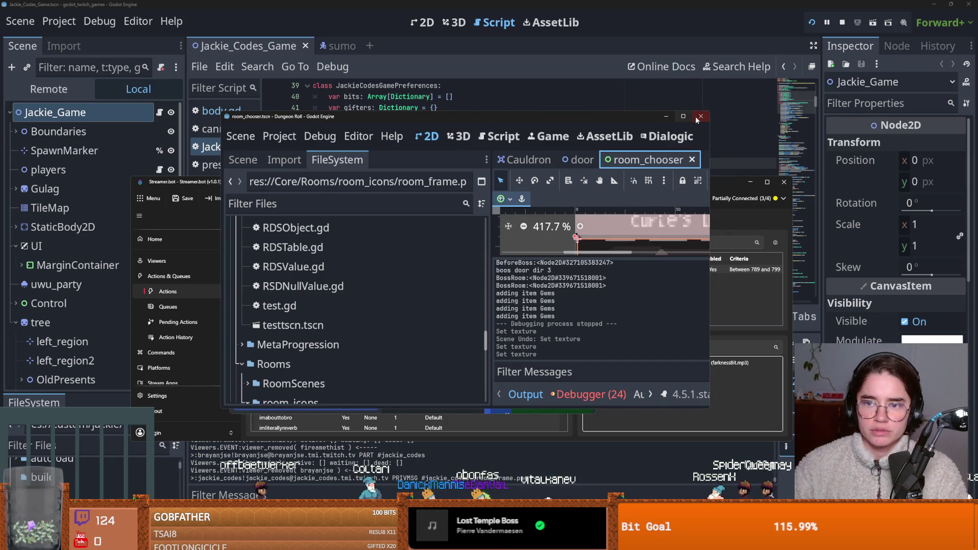
Commit the 15 changed files to dev with the summary 'trink and grace and'.
{"action": "key", "text": "alt+Tab"}
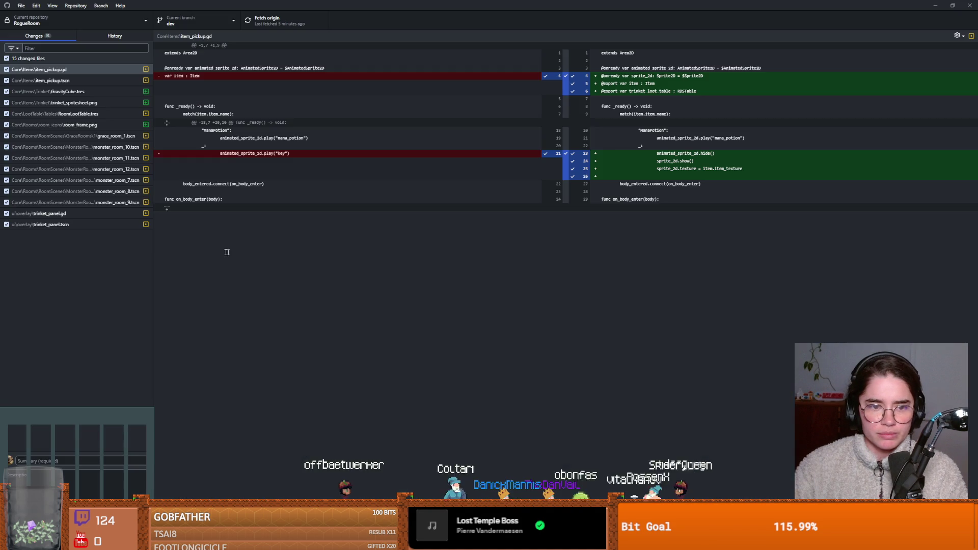
{"action": "type", "text": "trink and grac"}
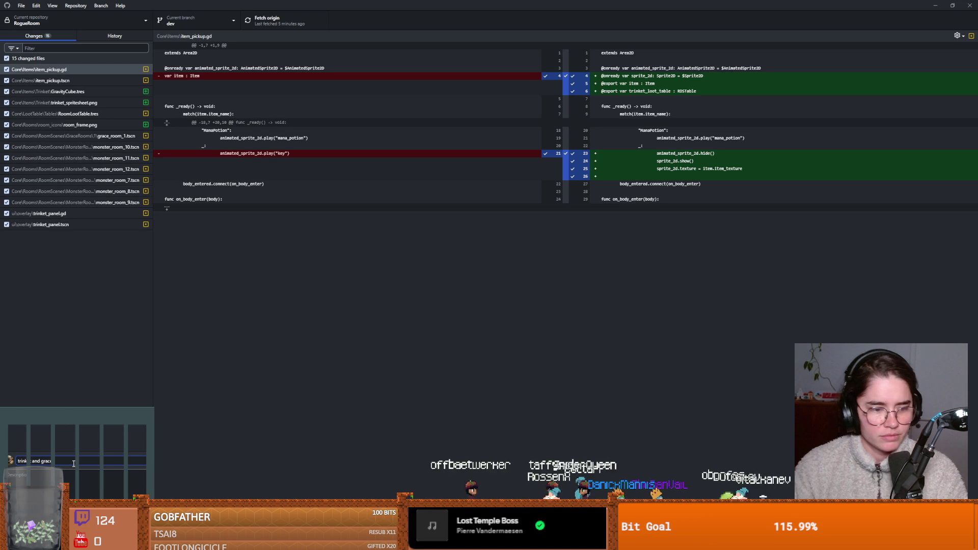
{"action": "type", "text": "e and room frame"}
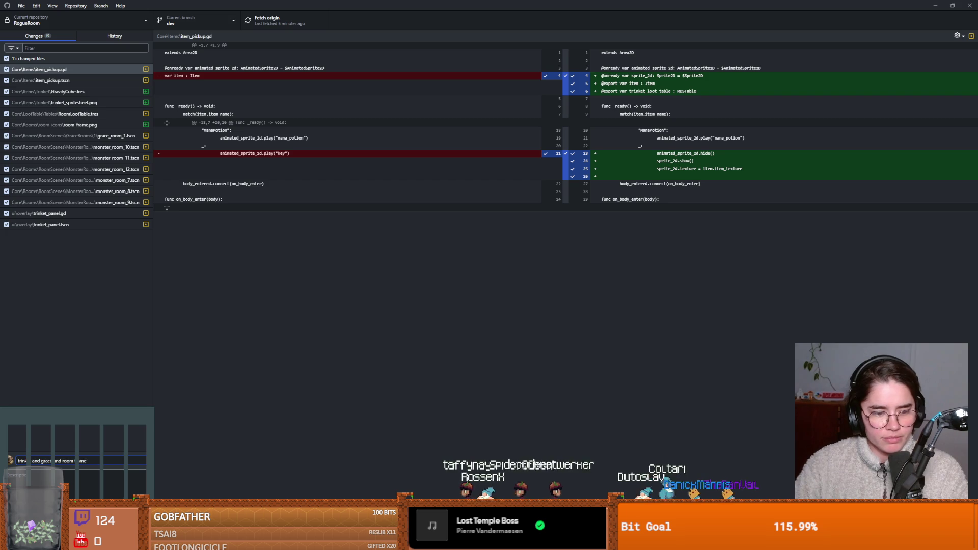
{"action": "key", "text": "ctrl+Return"}
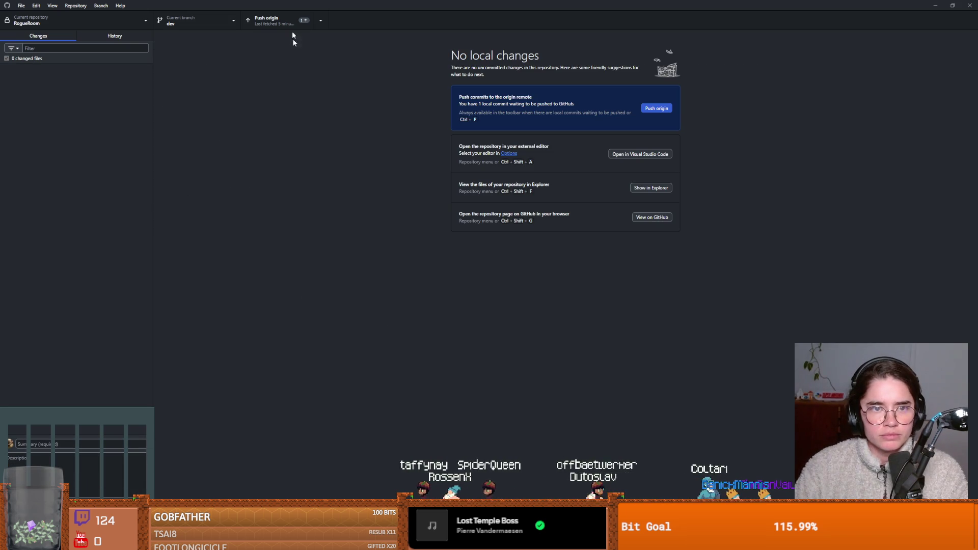
Push the dev commit to origin and check out the main branch.
{"action": "left_click", "coordinate": [278, 22]}
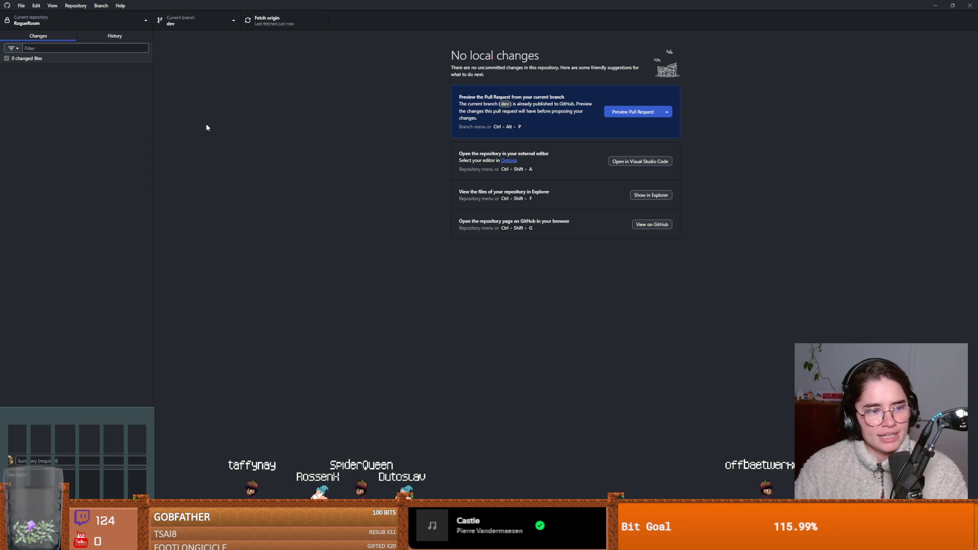
{"action": "left_click", "coordinate": [196, 20]}
{"action": "left_click", "coordinate": [202, 77]}
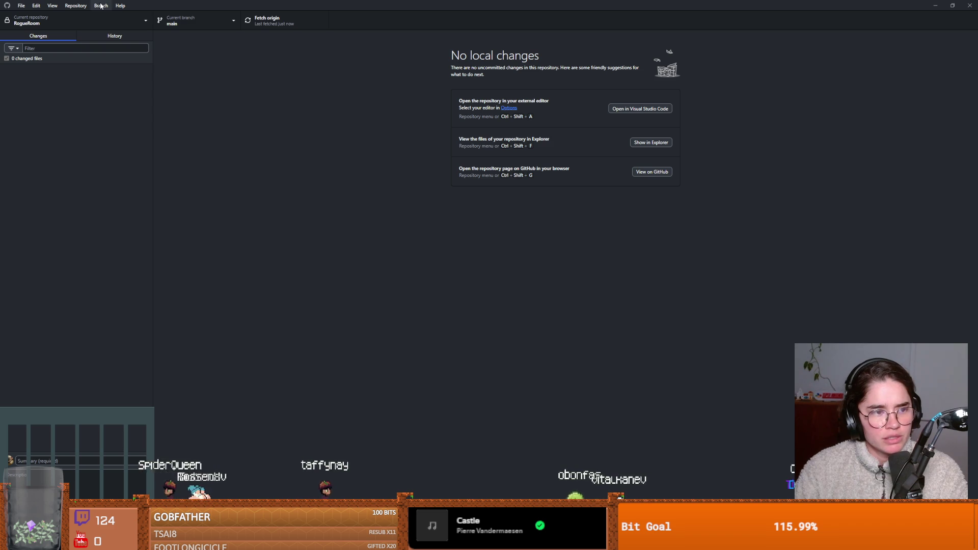
Merge dev into main with a merge commit, then push main to origin.
{"action": "left_click", "coordinate": [101, 5]}
{"action": "left_click", "coordinate": [282, 152]}
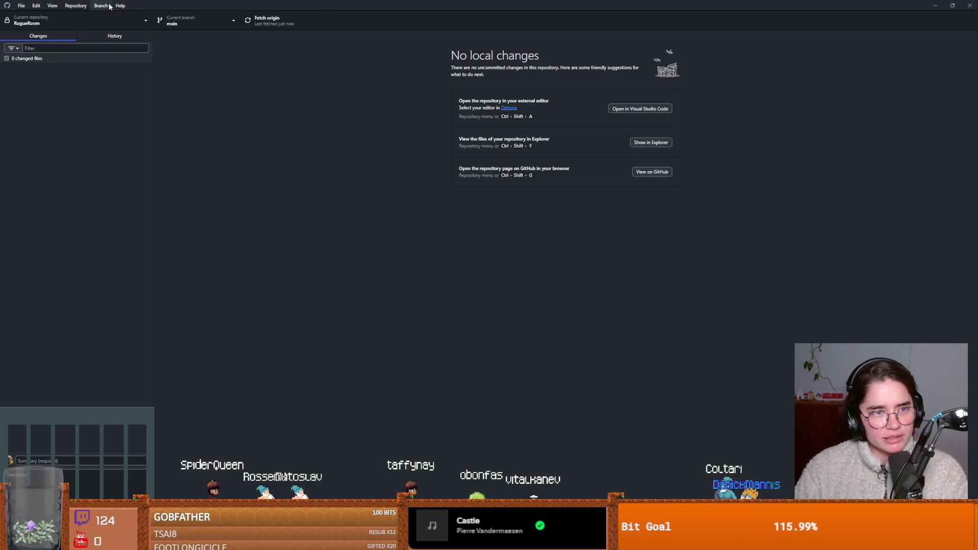
{"action": "left_click", "coordinate": [101, 6]}
{"action": "left_click", "coordinate": [123, 106]}
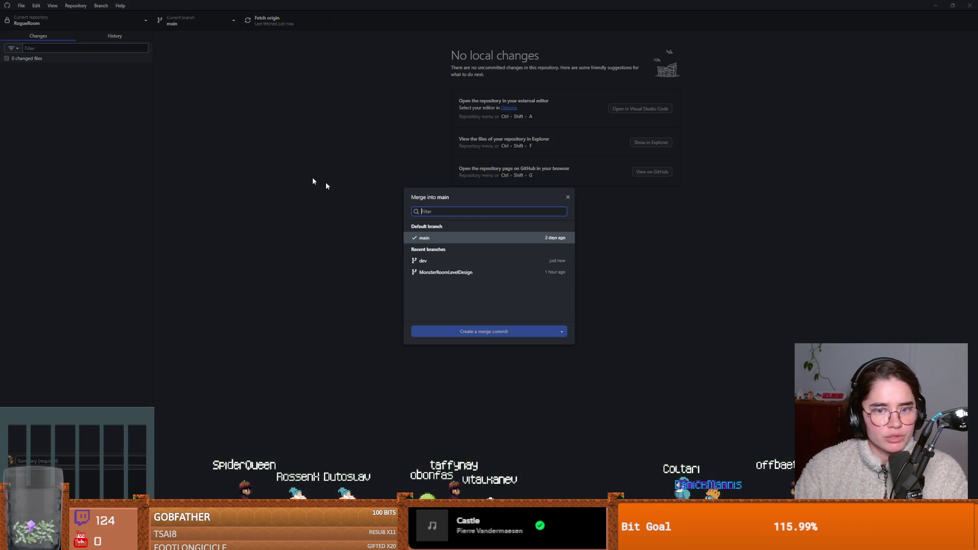
{"action": "left_click", "coordinate": [456, 257]}
{"action": "left_click", "coordinate": [499, 343]}
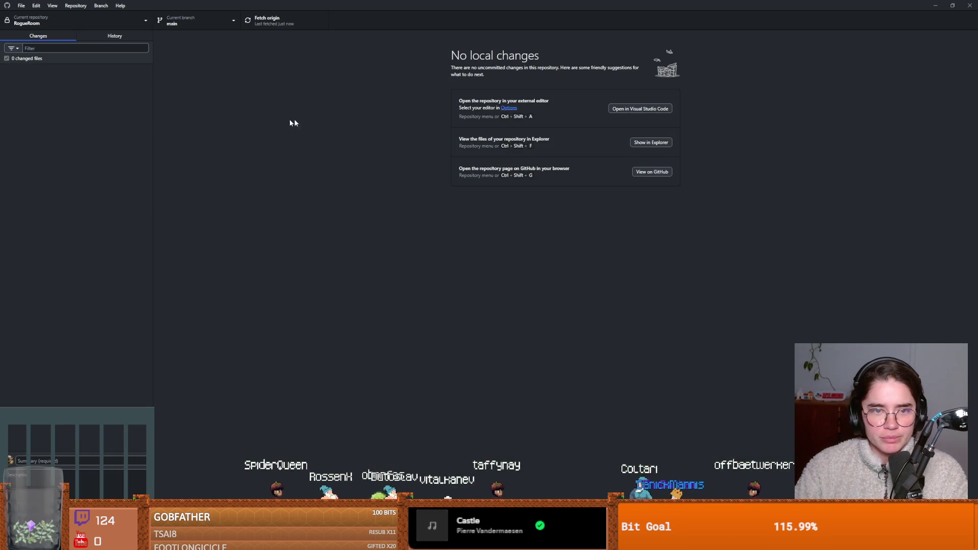
{"action": "left_click", "coordinate": [267, 22]}
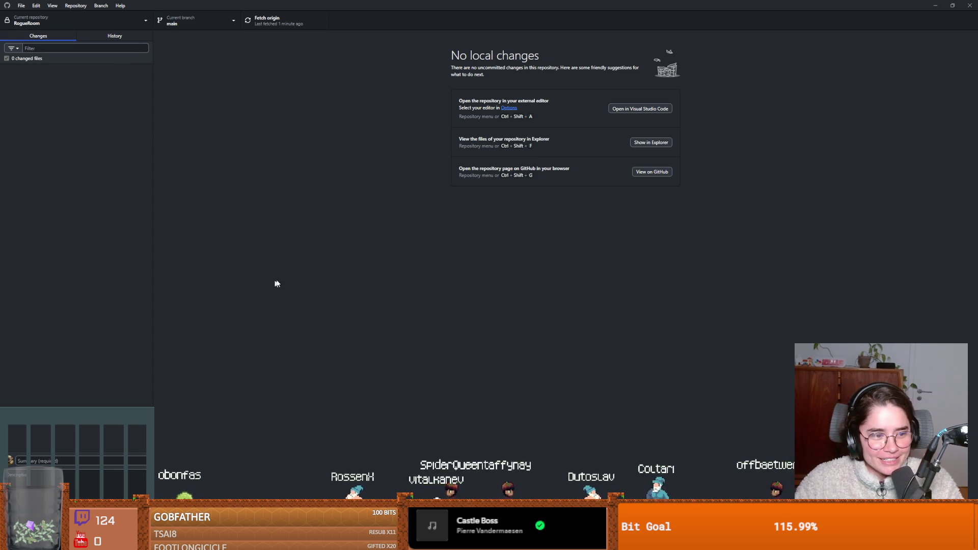
Check out the dev branch again in RogueRoom.
{"action": "left_click", "coordinate": [170, 23]}
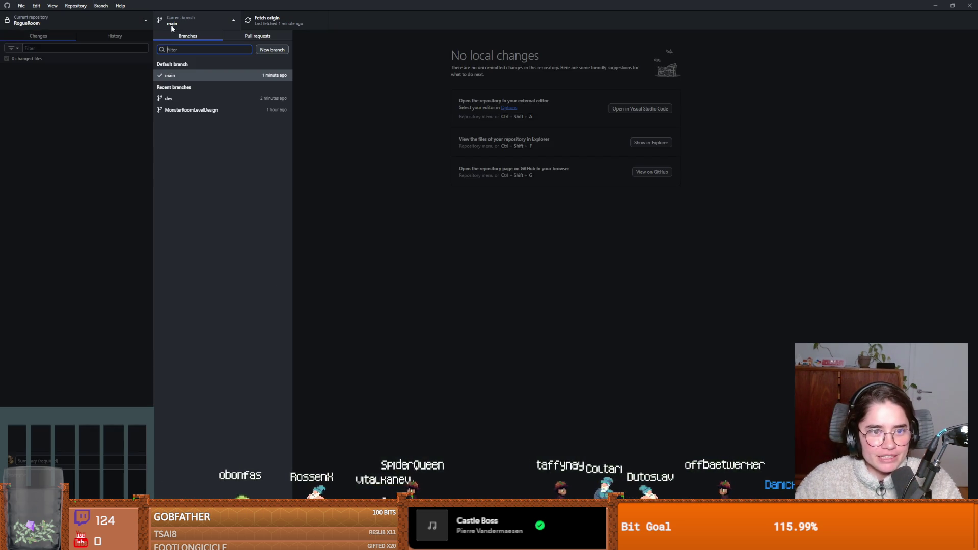
{"action": "left_click", "coordinate": [207, 102]}
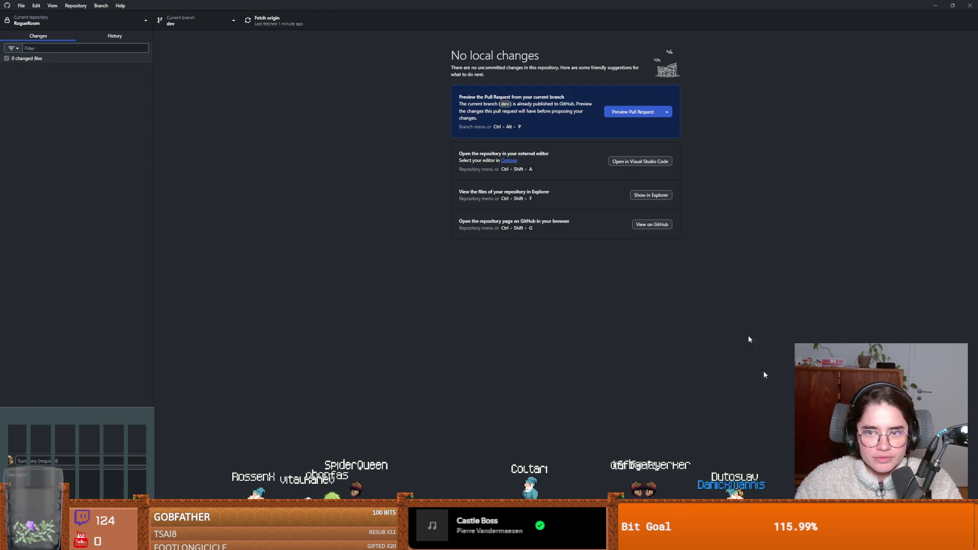
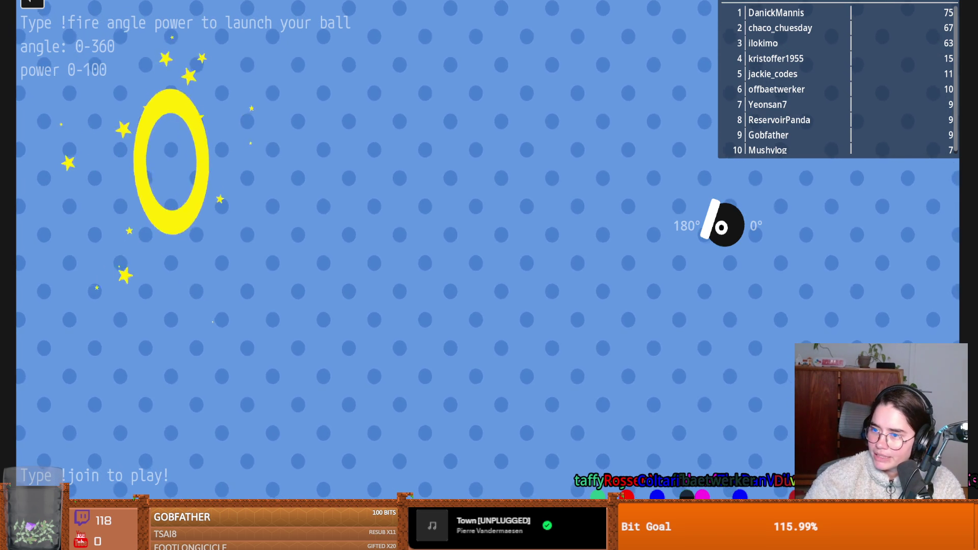
Exit the Cannon ball-launch chat game so the Execute talk shows full screen.
{"action": "key", "text": "Escape"}
{"action": "key", "text": "Return"}
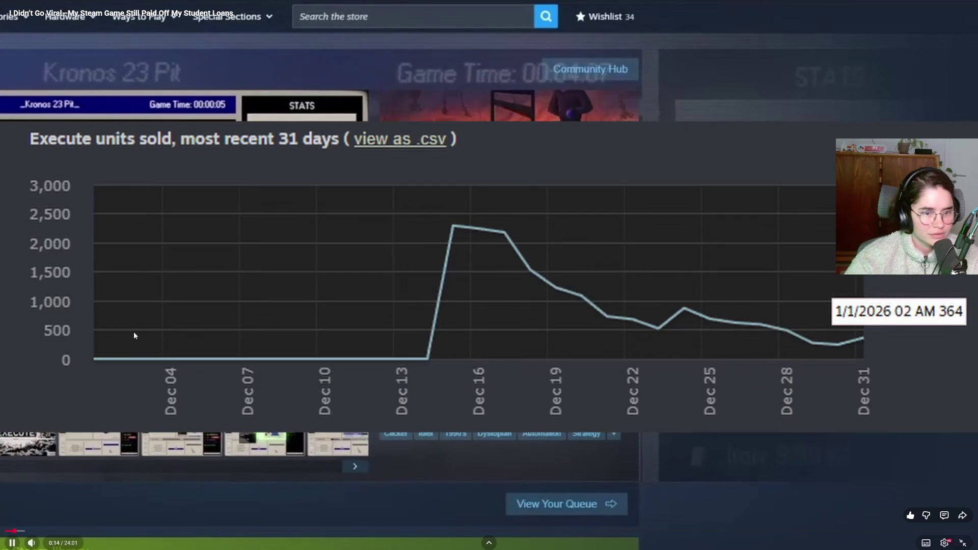
Jump the Execute talk back to 0:00 and resume playback from the start.
{"action": "left_click", "coordinate": [253, 352]}
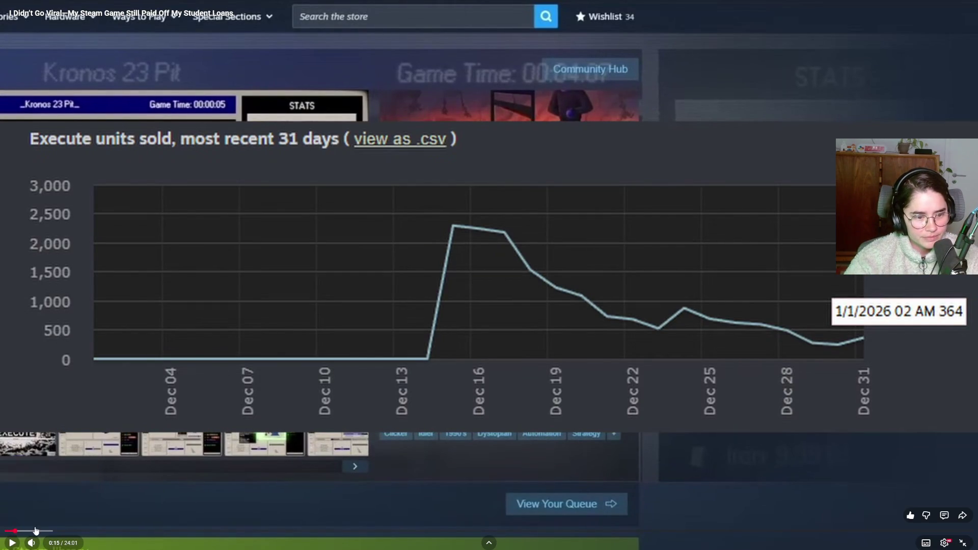
{"action": "key", "text": "Home"}
{"action": "key", "text": "space"}
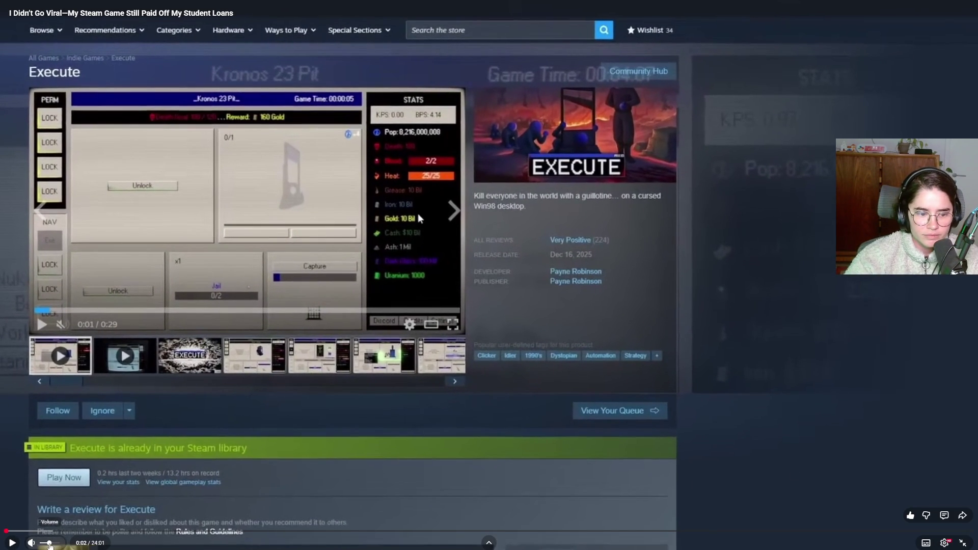
{"action": "left_click", "coordinate": [277, 387]}
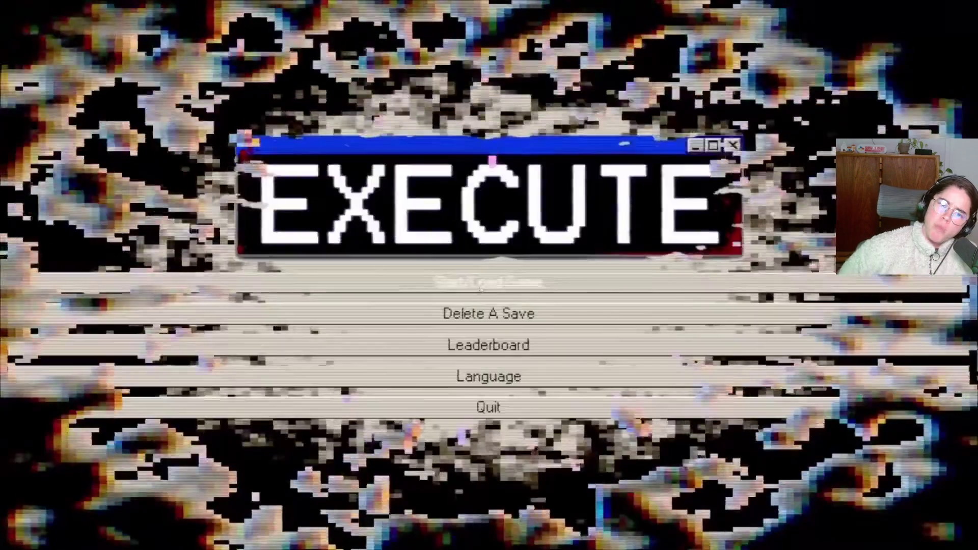
{"action": "left_click", "coordinate": [481, 283]}
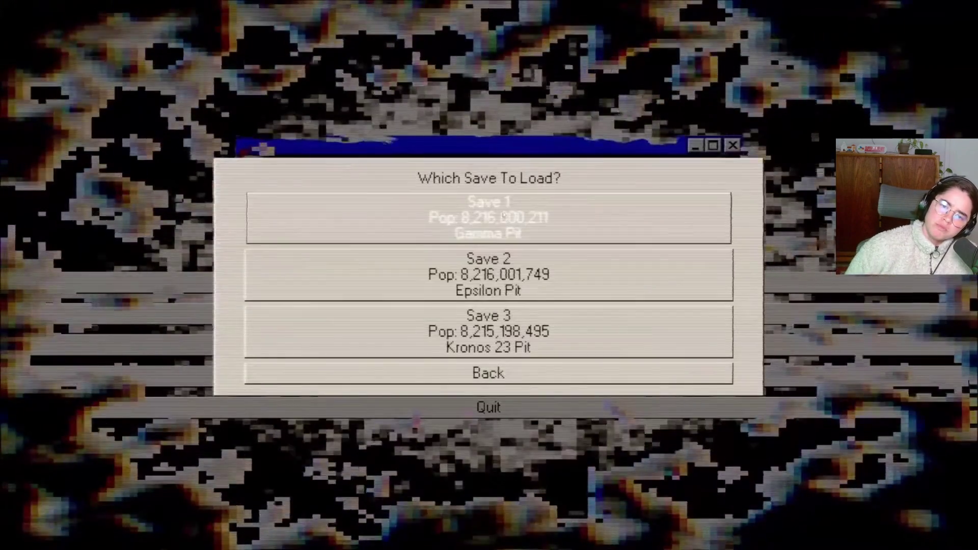
{"action": "left_click", "coordinate": [489, 214]}
{"action": "left_click", "coordinate": [657, 400]}
{"action": "left_click", "coordinate": [523, 336]}
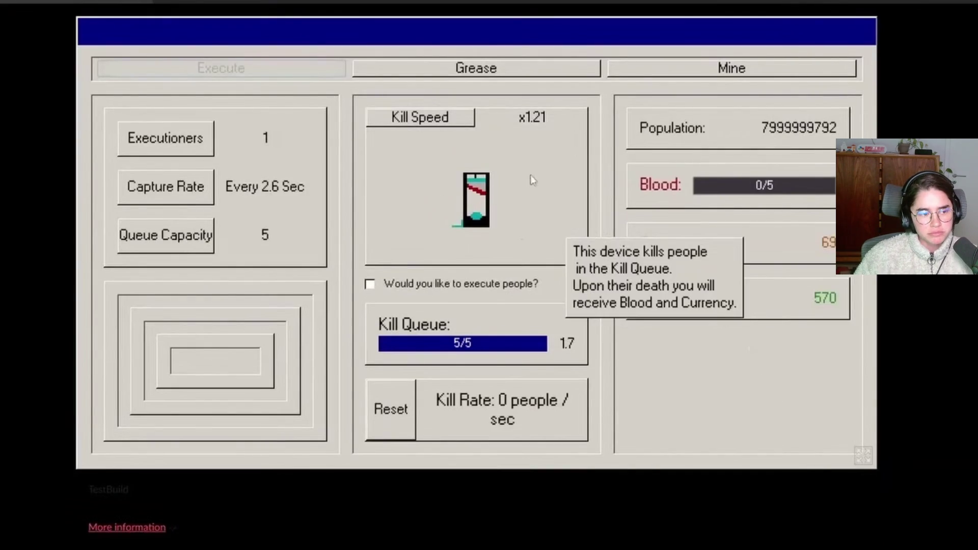
{"action": "left_click", "coordinate": [409, 122]}
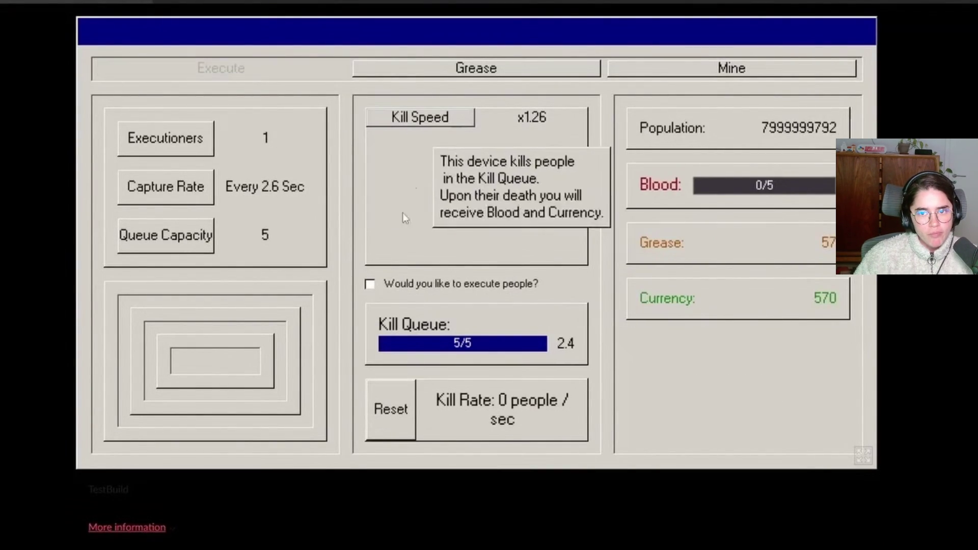
{"action": "key", "text": "3"}
{"action": "left_click", "coordinate": [190, 328]}
{"action": "left_click", "coordinate": [190, 327]}
{"action": "left_click", "coordinate": [414, 322]}
{"action": "left_click", "coordinate": [183, 321]}
{"action": "left_click", "coordinate": [445, 322]}
{"action": "left_click", "coordinate": [434, 318]}
{"action": "left_click", "coordinate": [436, 68]}
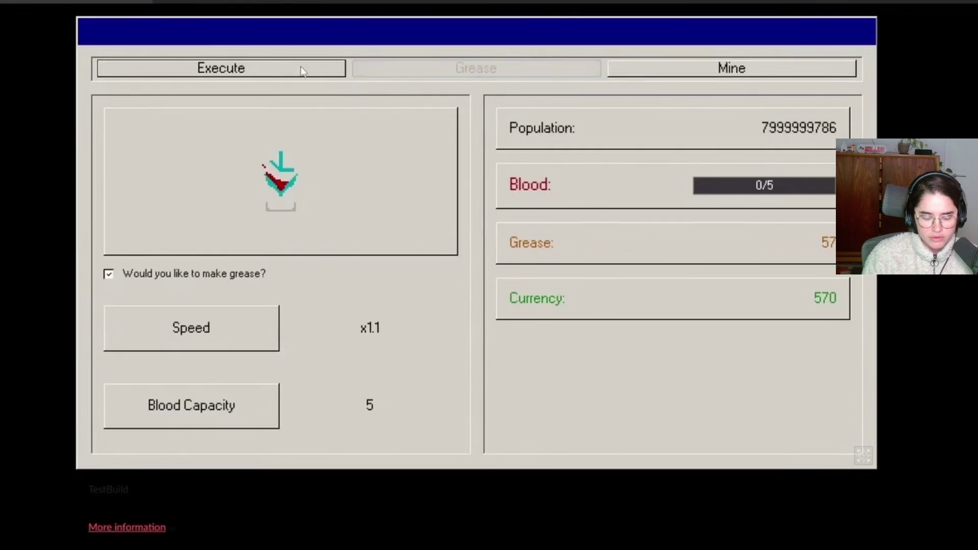
{"action": "left_click", "coordinate": [326, 71]}
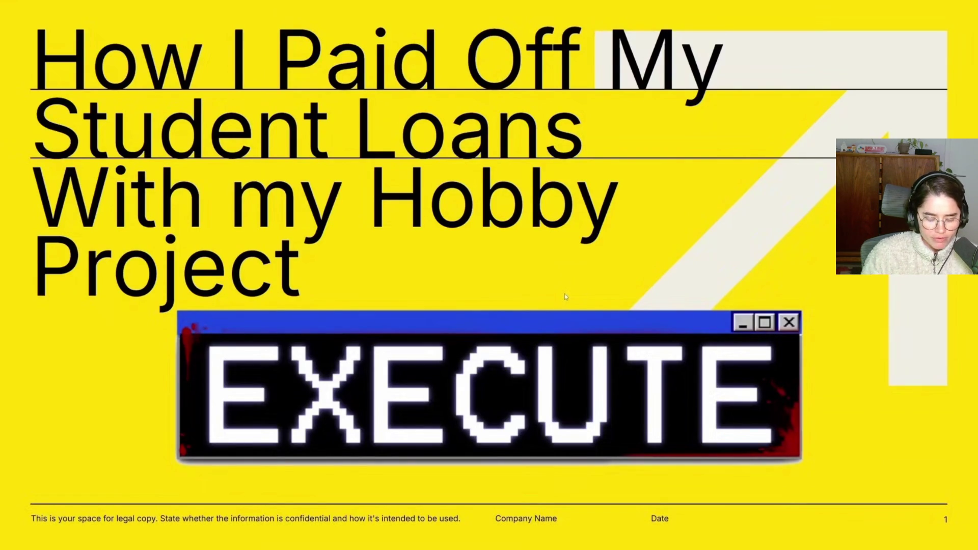
{"action": "key", "text": "Right"}
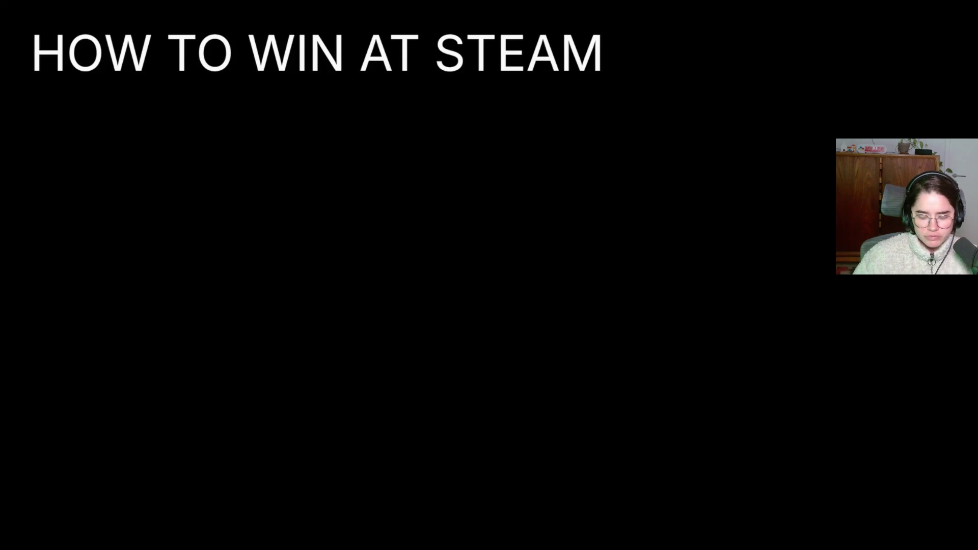
{"action": "key", "text": "Right"}
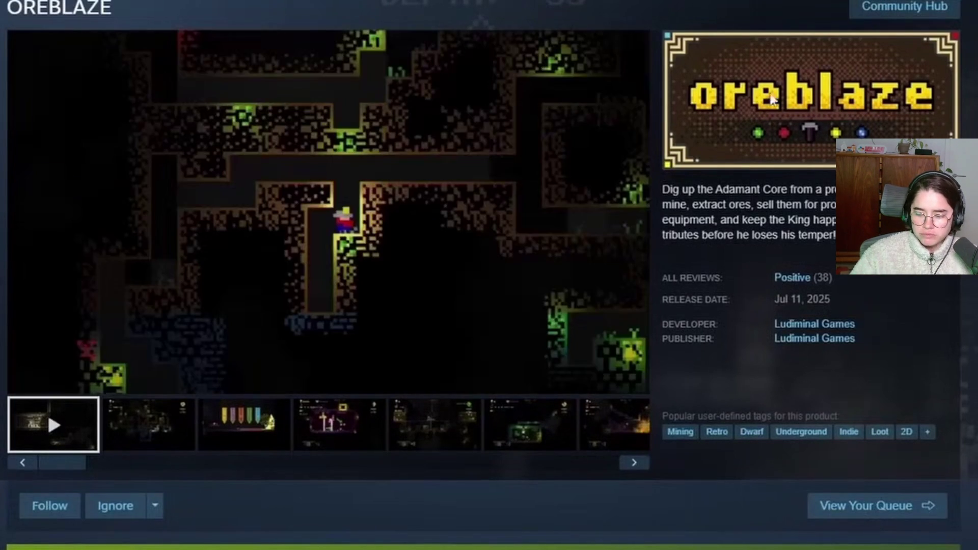
{"action": "left_click", "coordinate": [257, 417]}
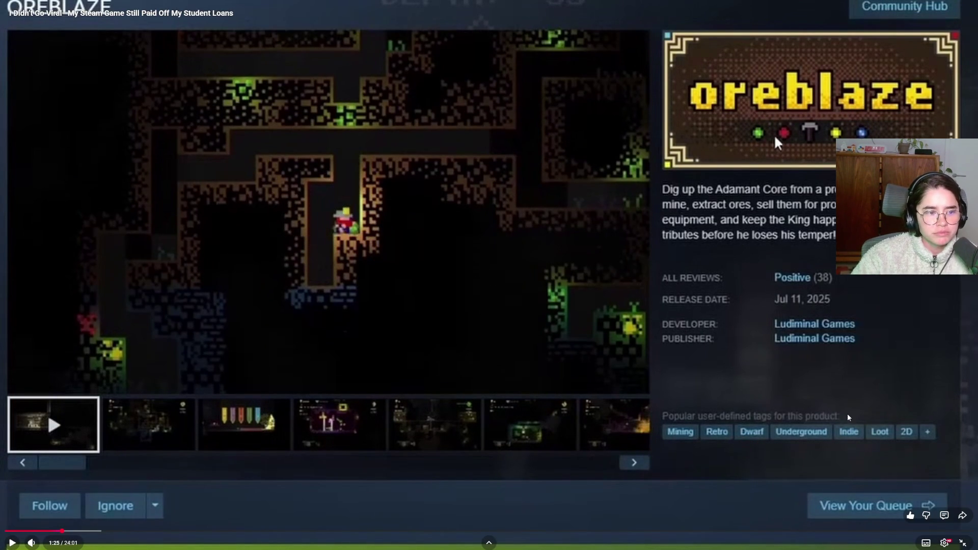
{"action": "key", "text": "space"}
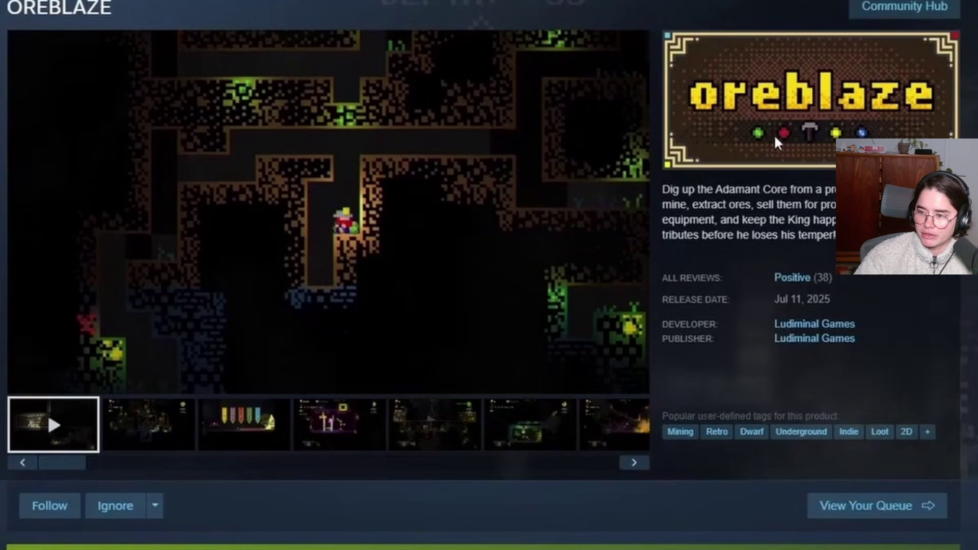
{"action": "left_click", "coordinate": [512, 304]}
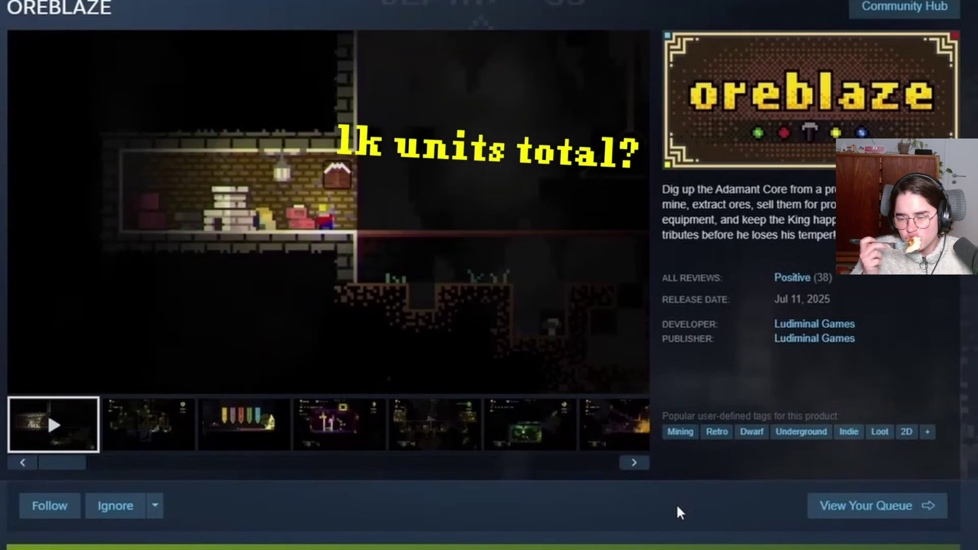
{"action": "scroll", "coordinate": [674, 496], "scroll_direction": "down", "scroll_amount": 8}
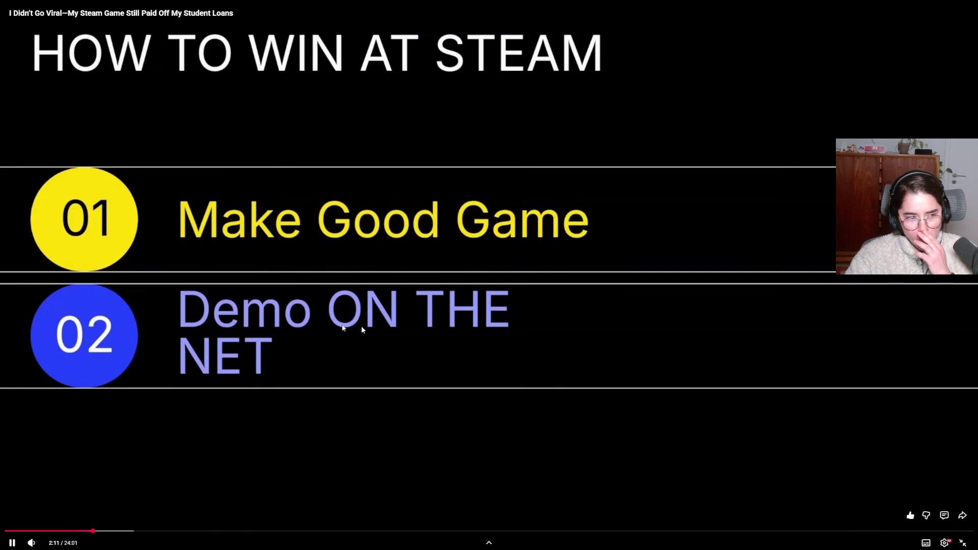
{"action": "left_click", "coordinate": [362, 326]}
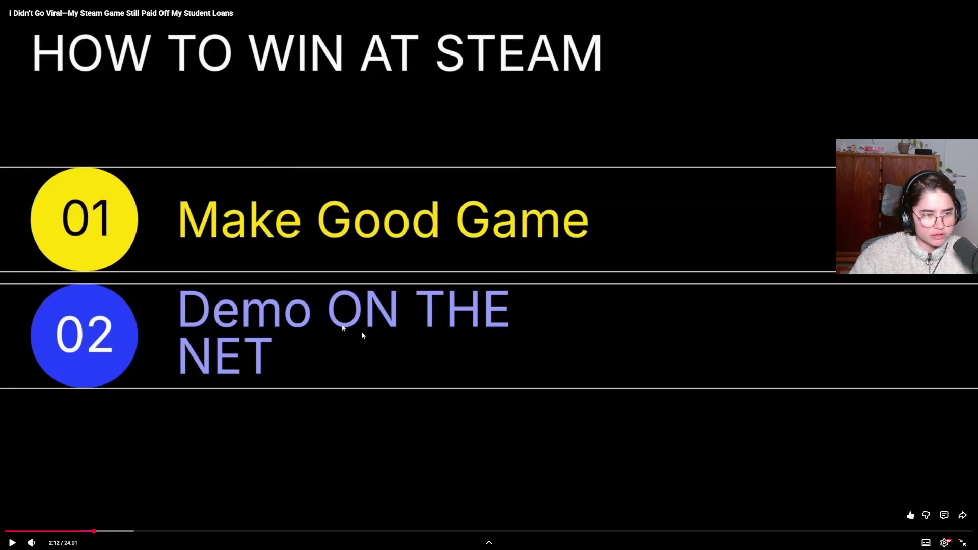
{"action": "left_click", "coordinate": [342, 327]}
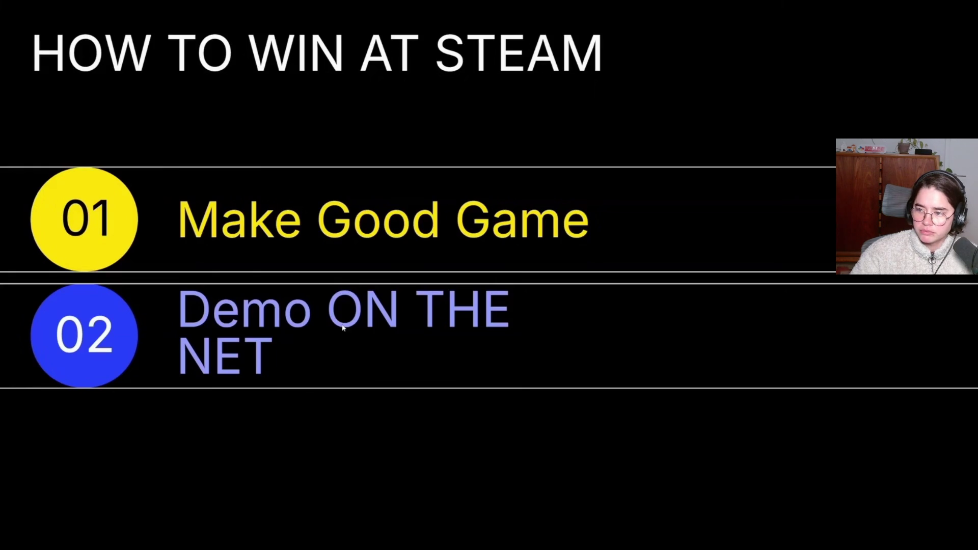
{"action": "left_click", "coordinate": [672, 385]}
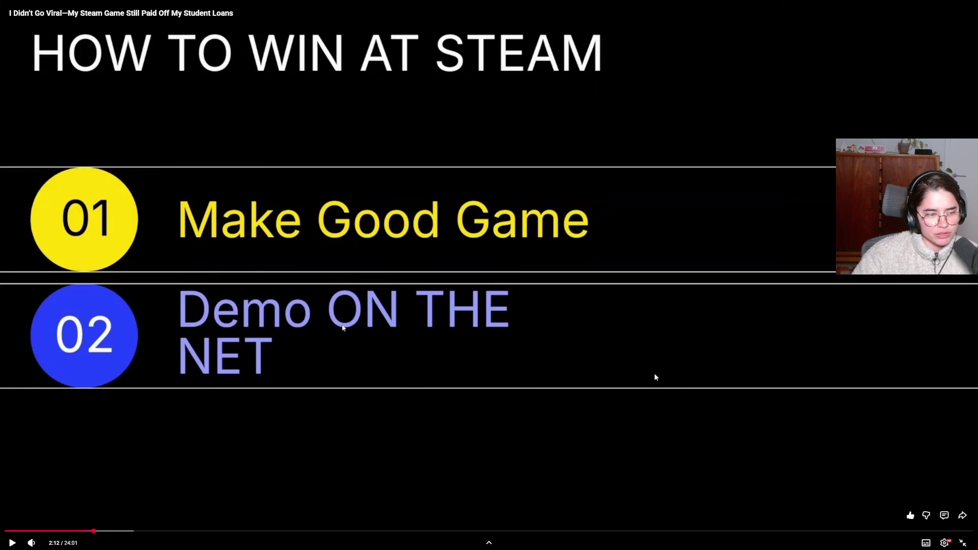
{"action": "left_click", "coordinate": [641, 369]}
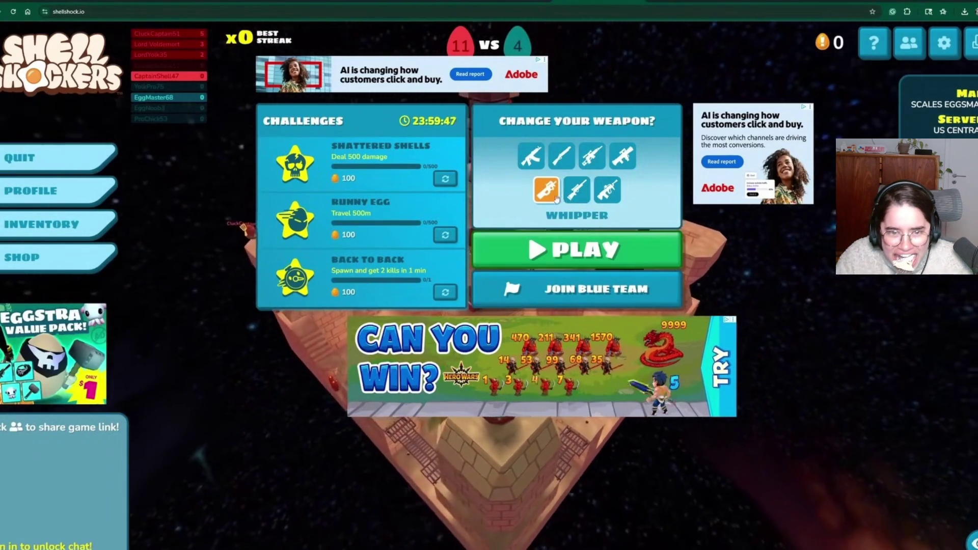
{"action": "left_click", "coordinate": [577, 249]}
{"action": "key", "text": "w"}
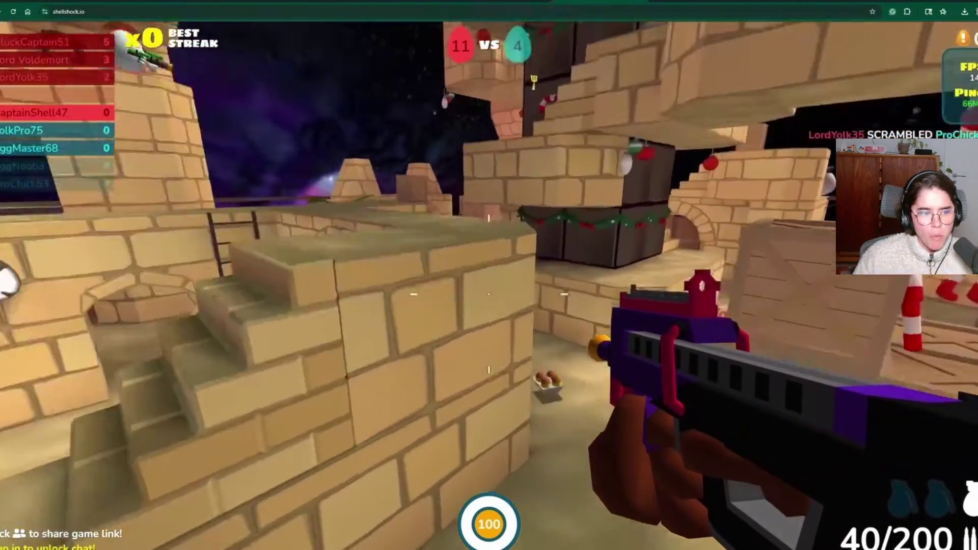
{"action": "left_click", "coordinate": [489, 294]}
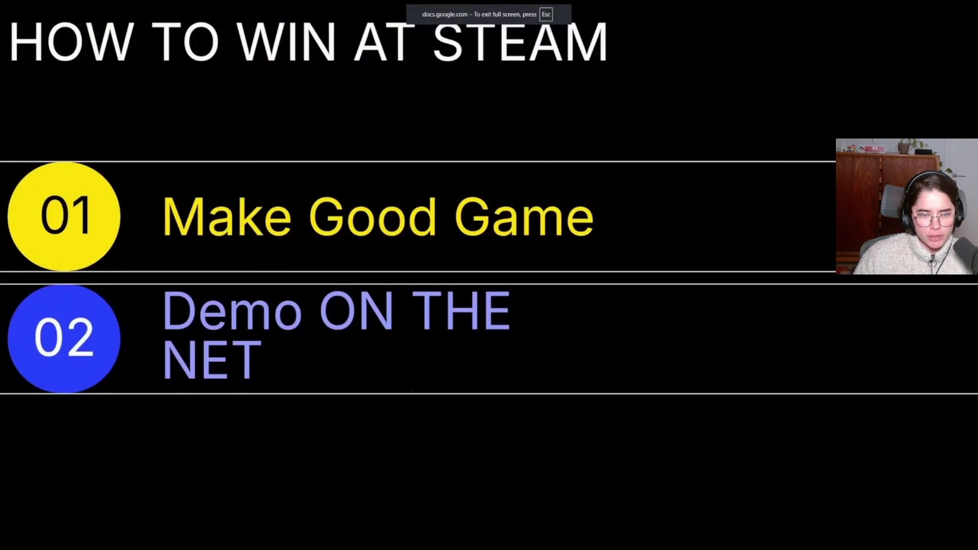
Pause and resume the talk, then skip forward to the 'HOW TO WIN AT STEAM' slide.
{"action": "left_click", "coordinate": [670, 372]}
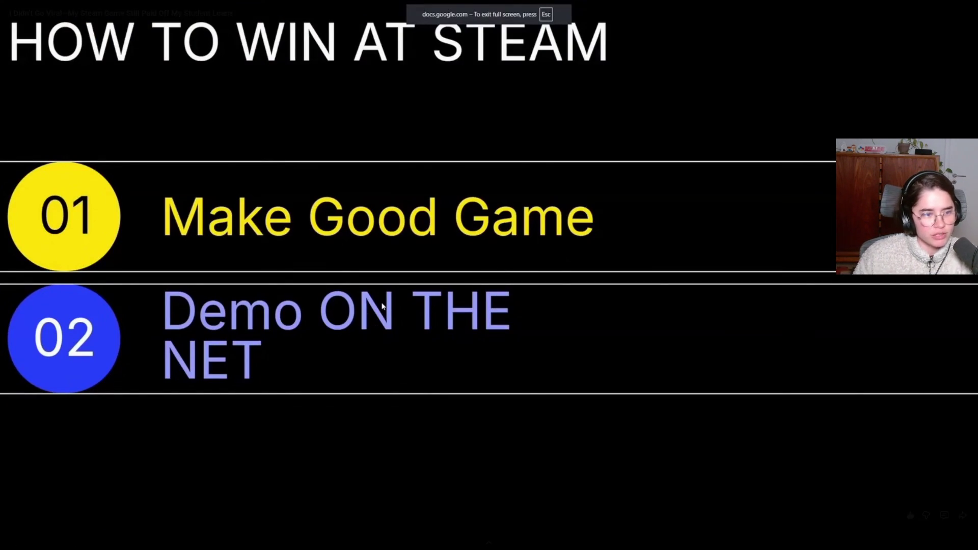
{"action": "left_click", "coordinate": [670, 372]}
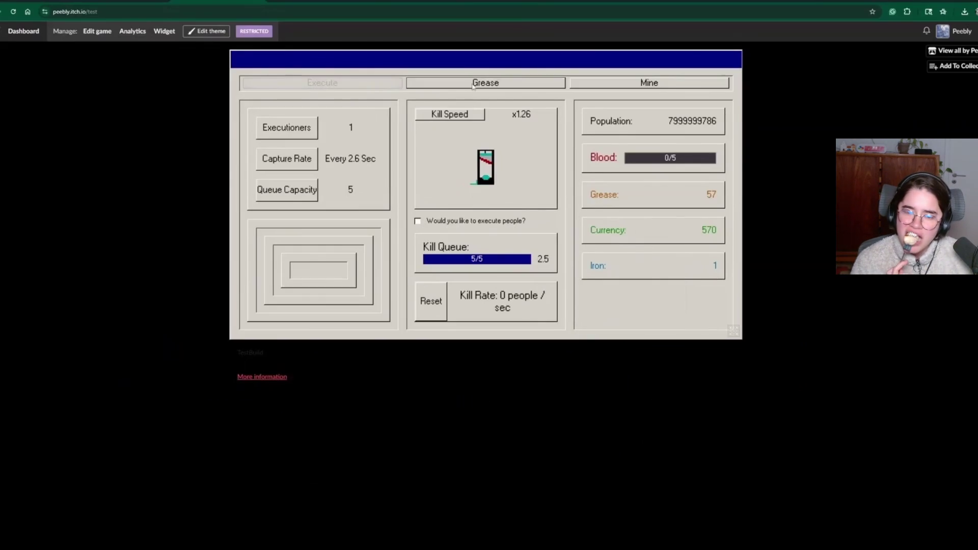
{"action": "left_click", "coordinate": [454, 83]}
{"action": "left_click", "coordinate": [335, 83]}
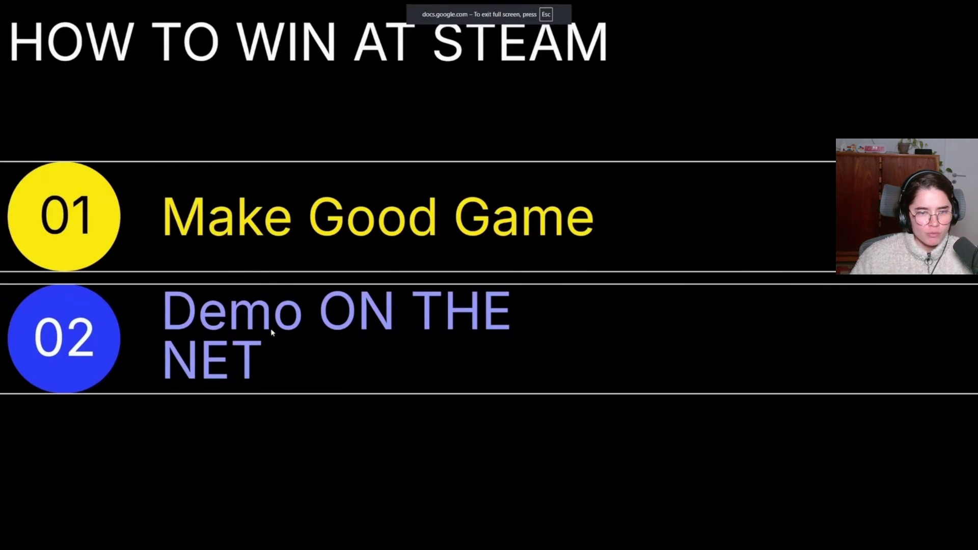
{"action": "key", "text": "l"}
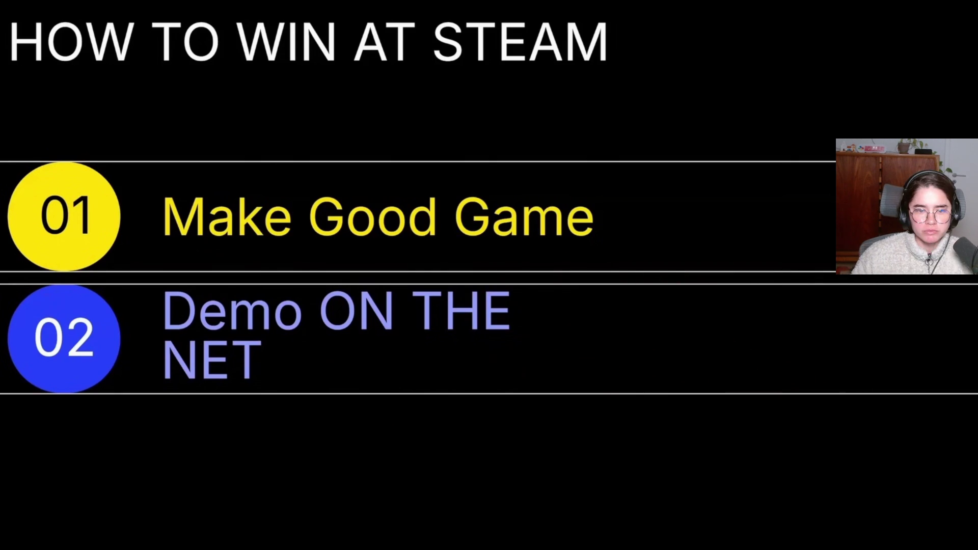
{"action": "key", "text": "Right"}
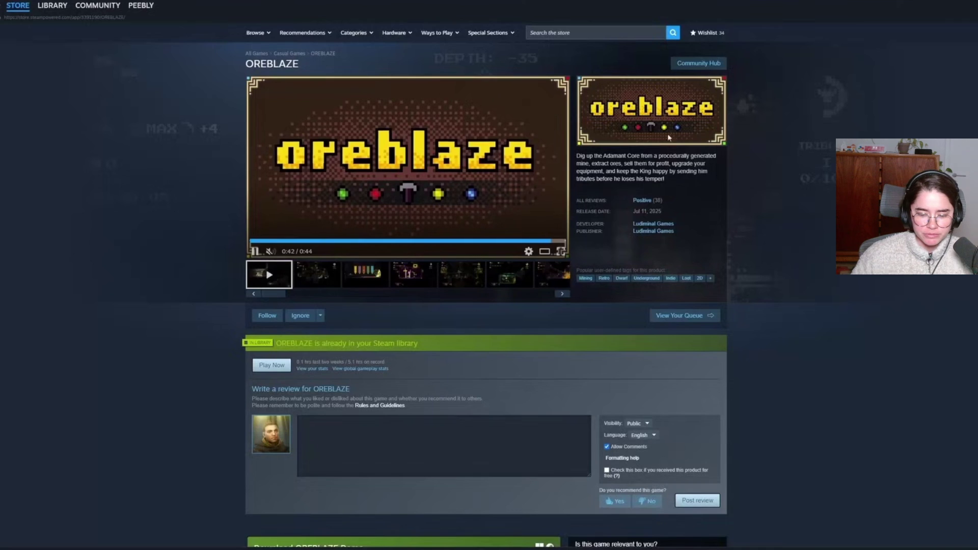
Resume the talk and pause it at 4:01 on the Google Images 'nature' results.
{"action": "left_click", "coordinate": [694, 305]}
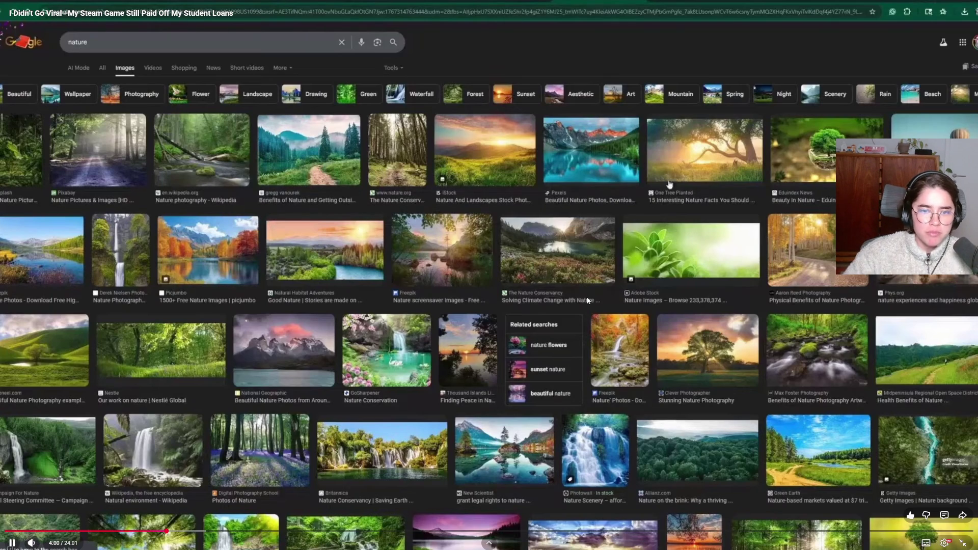
{"action": "left_click", "coordinate": [588, 301]}
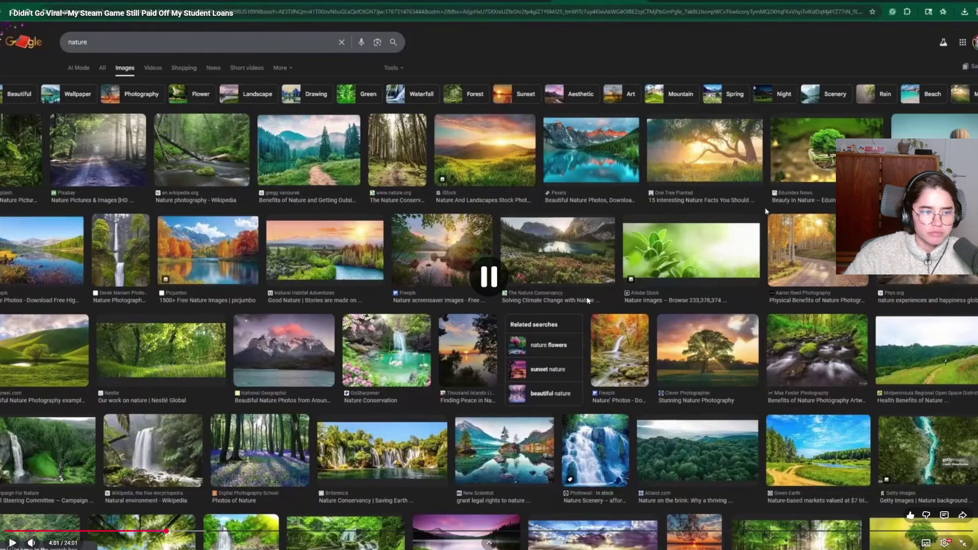
Unpause the talk from the Google Images scene and watch through the three Step 1 points.
{"action": "left_click", "coordinate": [604, 304]}
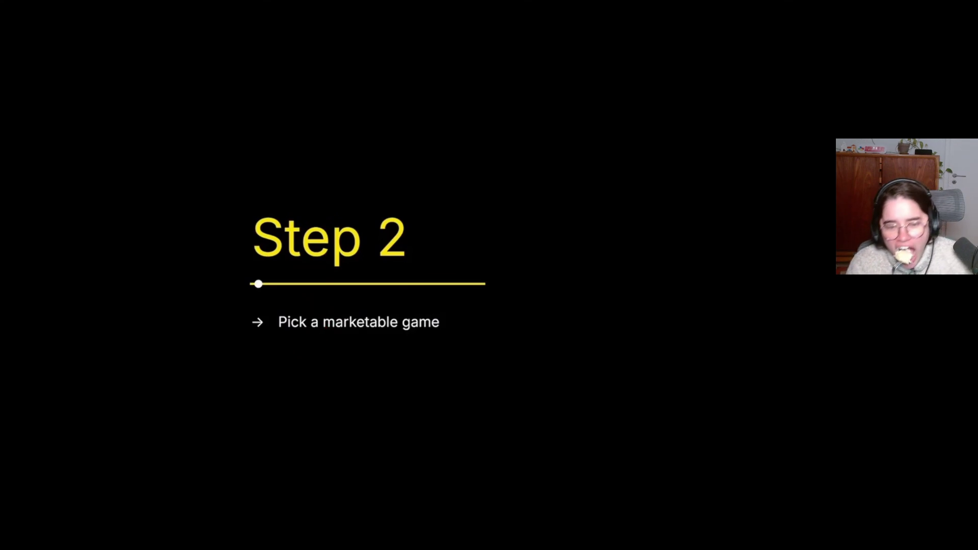
Skip forward until the elevator-pitch bullet and guillotine Win98 example appear.
{"action": "key", "text": "Right"}
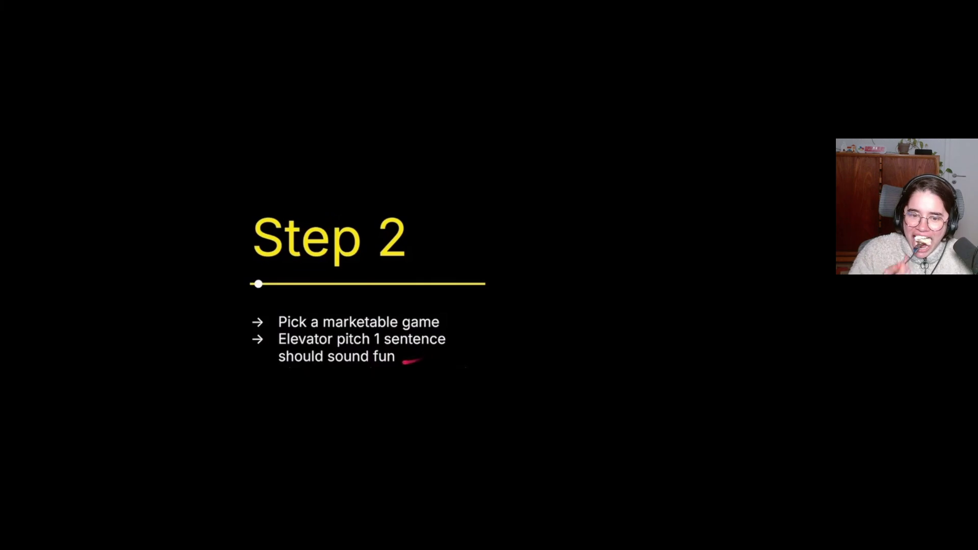
{"action": "key", "text": "Right"}
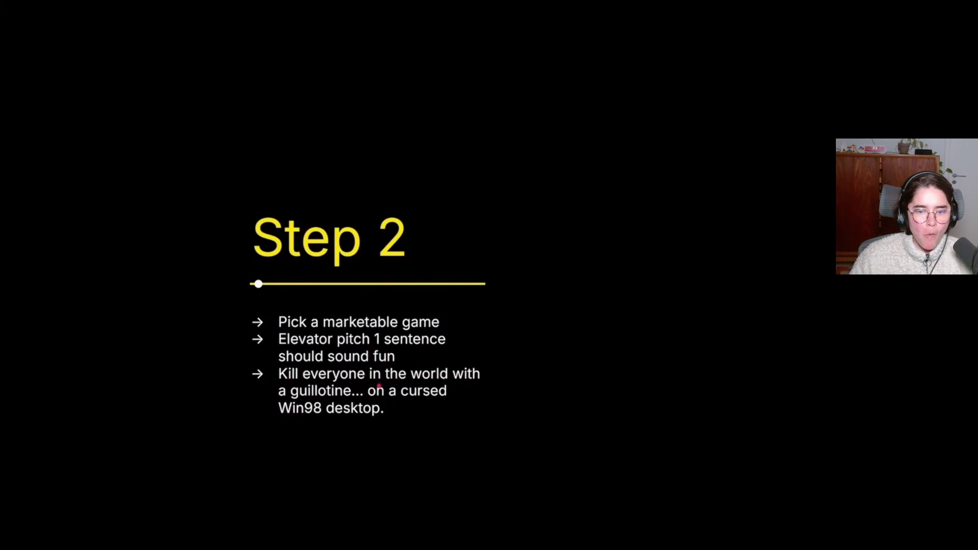
{"action": "key", "text": "Right"}
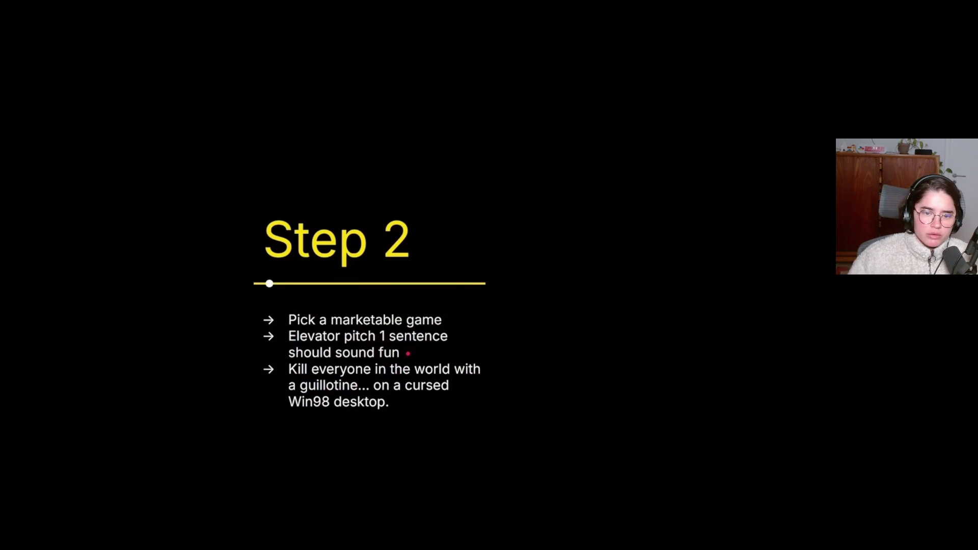
Pause the talk at 8:08 on the Step 2 slide with the shirt.woot bee illustration.
{"action": "left_click", "coordinate": [411, 246]}
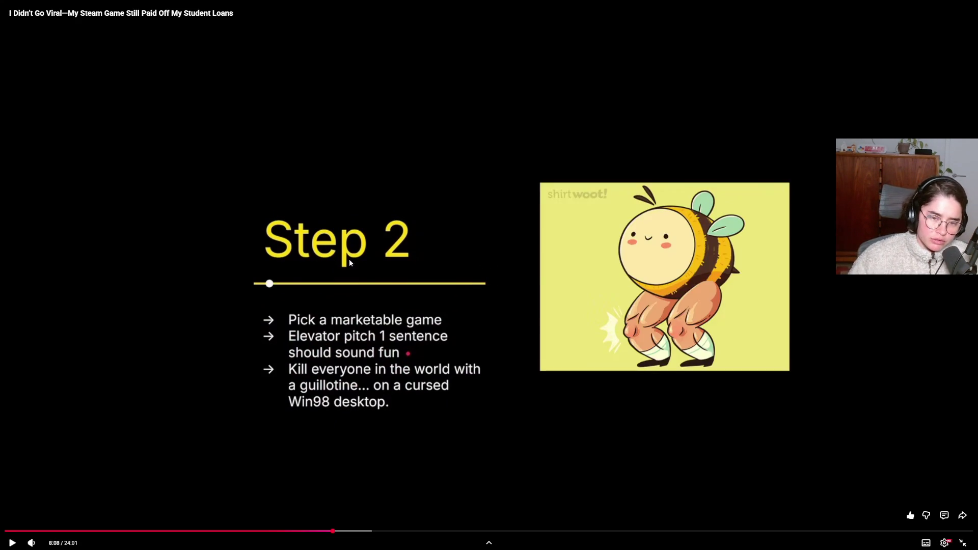
Resume the talk and set its playback speed to 1.5× in the settings menu.
{"action": "left_click", "coordinate": [391, 281]}
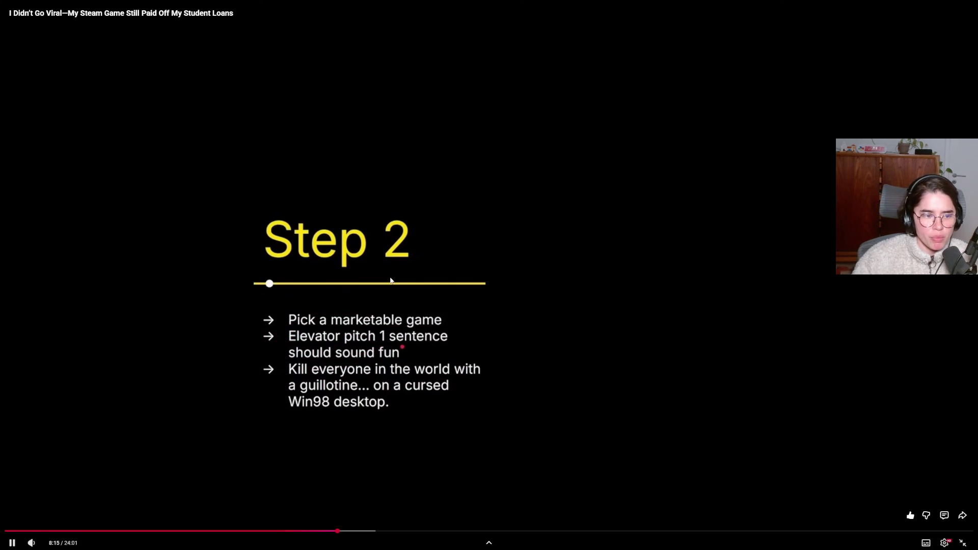
{"action": "left_click", "coordinate": [944, 543]}
{"action": "left_click", "coordinate": [894, 501]}
{"action": "scroll", "coordinate": [896, 504], "scroll_direction": "down", "scroll_amount": 1}
{"action": "left_click", "coordinate": [896, 502]}
{"action": "left_click", "coordinate": [620, 384]}
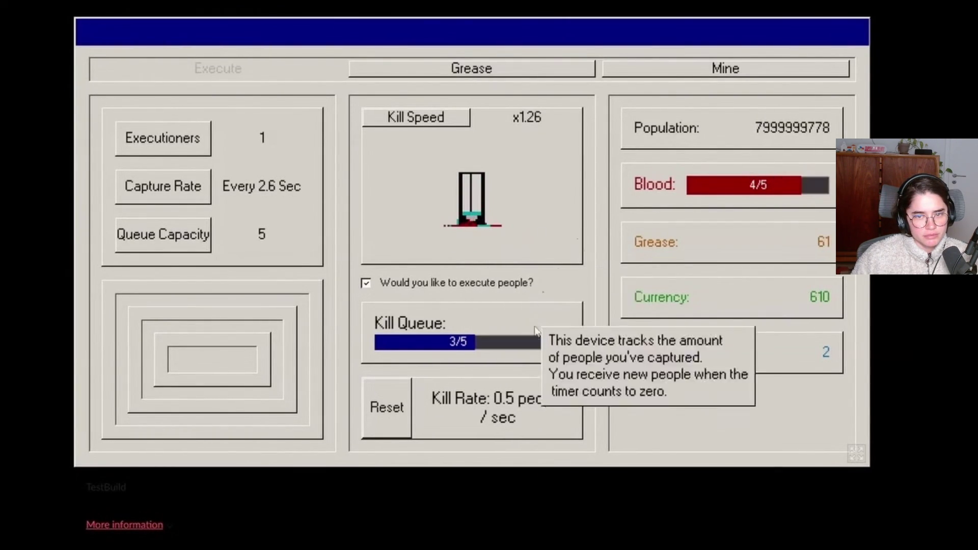
Operate controls along the top of the screen, then pause and resume the talk on Execute's Win98 Paint scene.
{"action": "left_click", "coordinate": [492, 69]}
{"action": "left_click", "coordinate": [275, 68]}
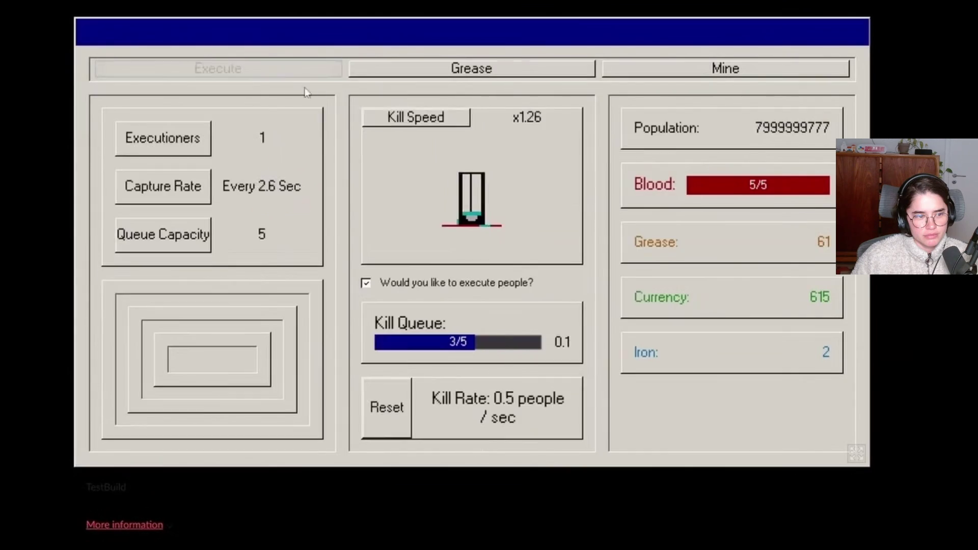
{"action": "left_click", "coordinate": [736, 66]}
{"action": "left_click", "coordinate": [183, 312]}
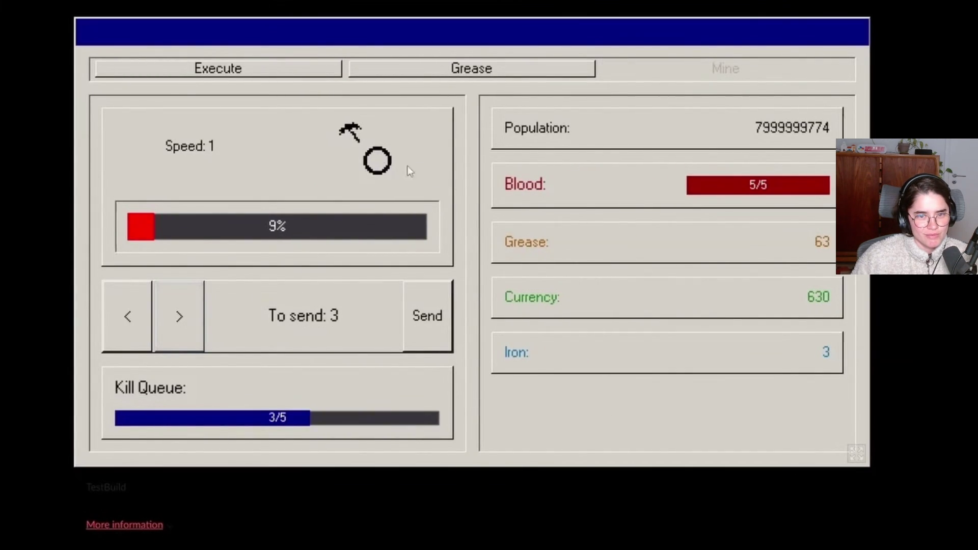
{"action": "left_click", "coordinate": [437, 72]}
{"action": "left_click", "coordinate": [246, 69]}
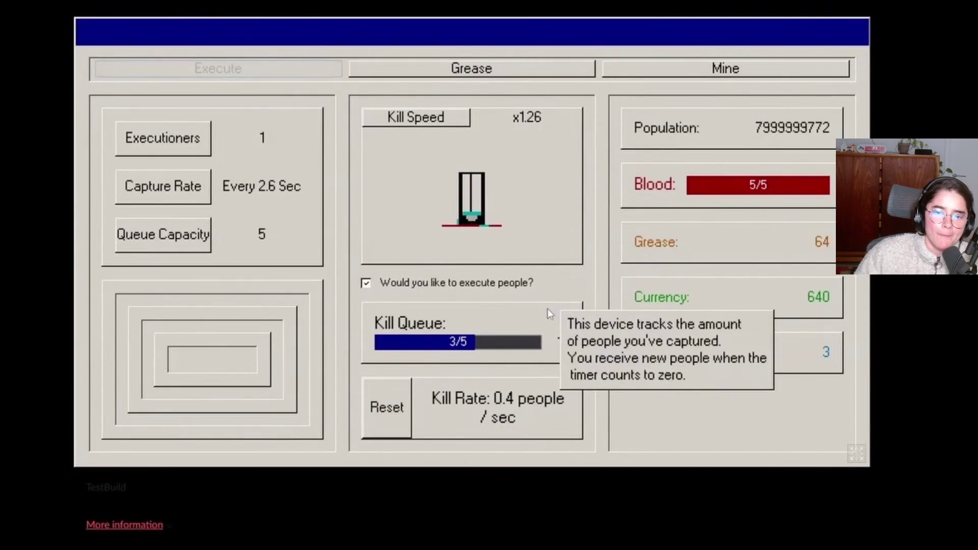
{"action": "left_click", "coordinate": [641, 429]}
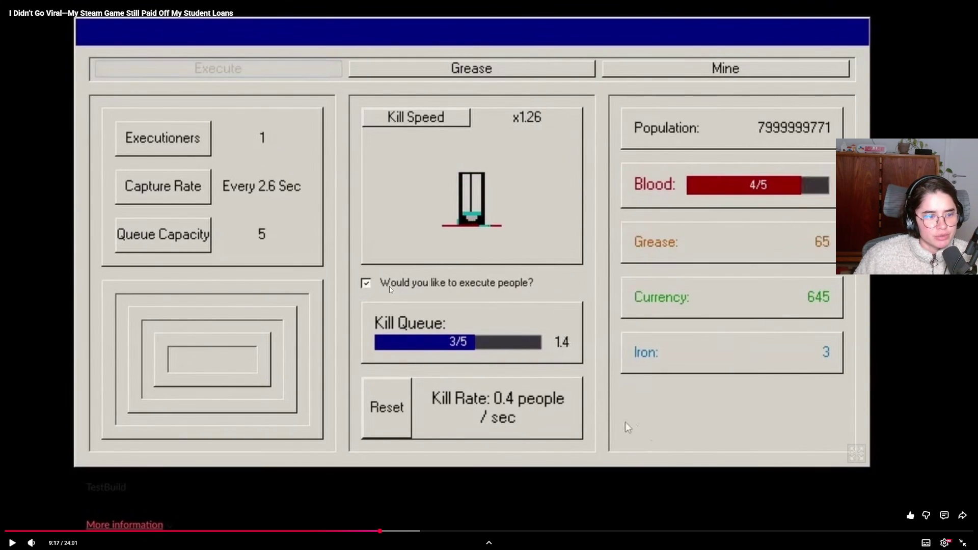
{"action": "left_click", "coordinate": [627, 428]}
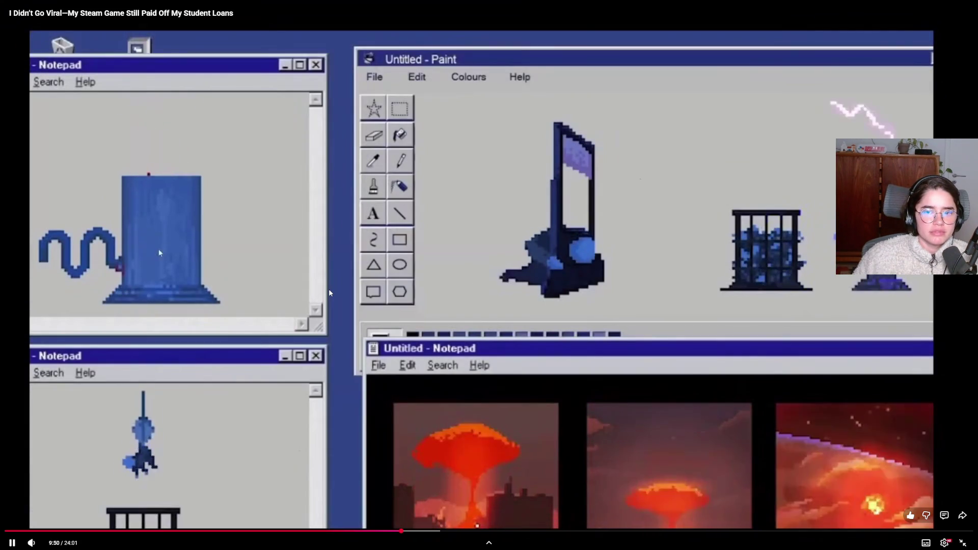
Briefly pause on the pixel art, then resume until the Step 3 slide at 10:51.
{"action": "left_click", "coordinate": [328, 289]}
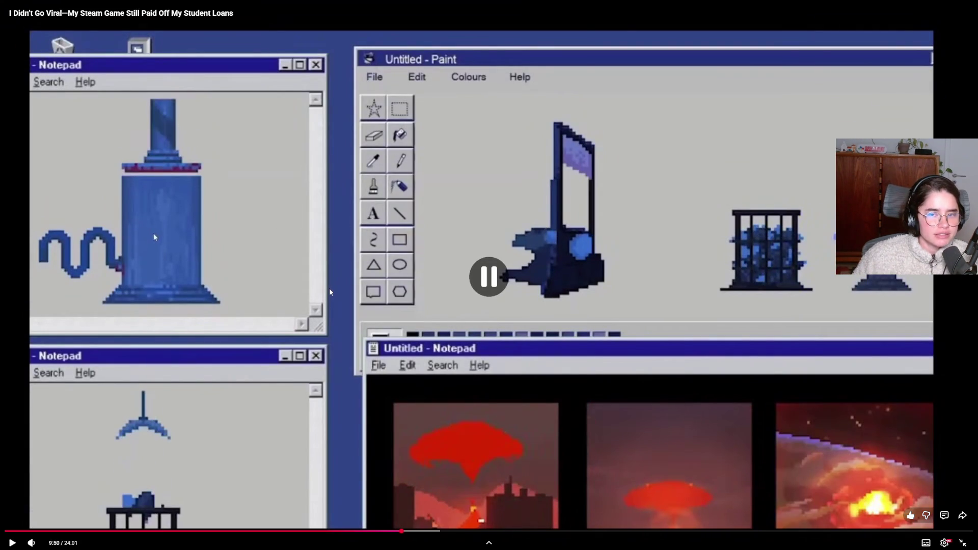
{"action": "left_click", "coordinate": [329, 291]}
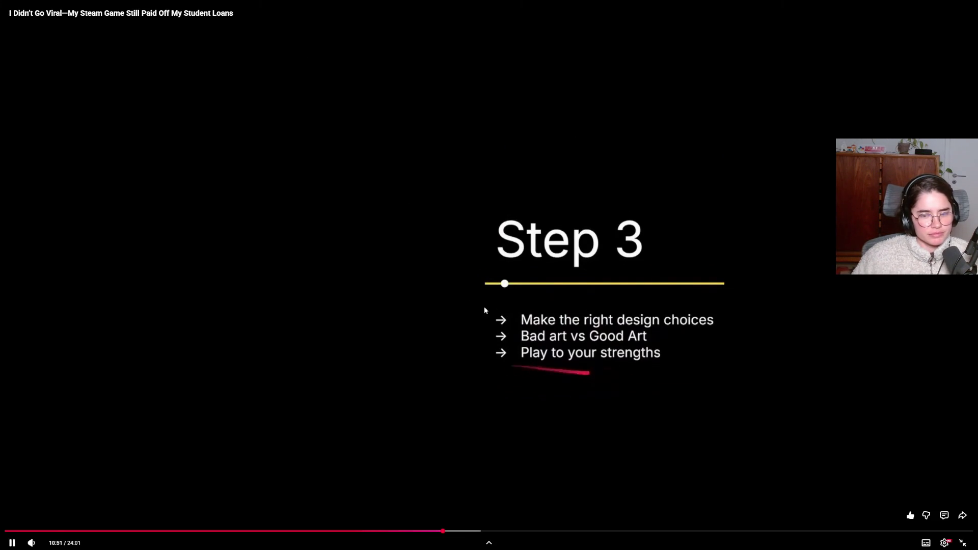
Pause and resume the talk several times on the Step 3 design-choices slide near 11:05, leaving it playing.
{"action": "left_click", "coordinate": [446, 311]}
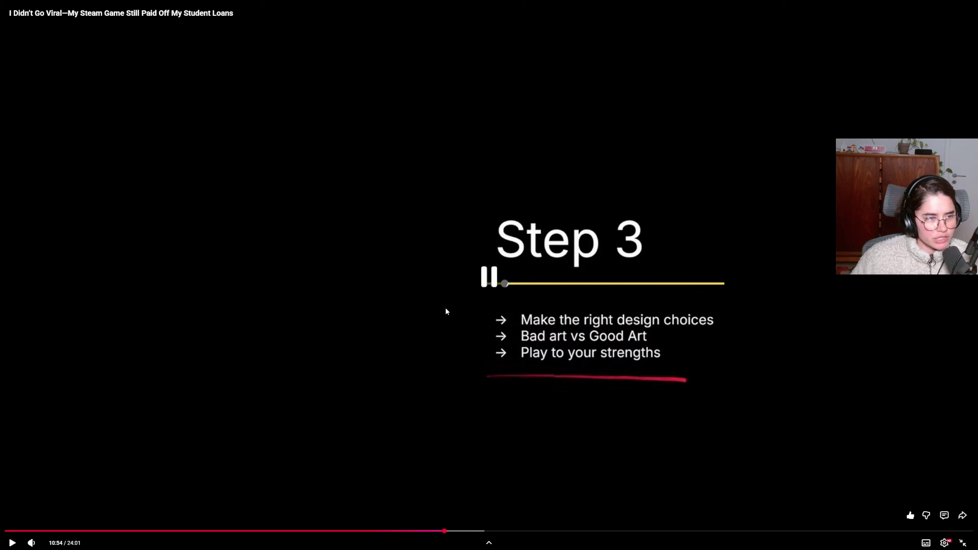
{"action": "left_click", "coordinate": [445, 311]}
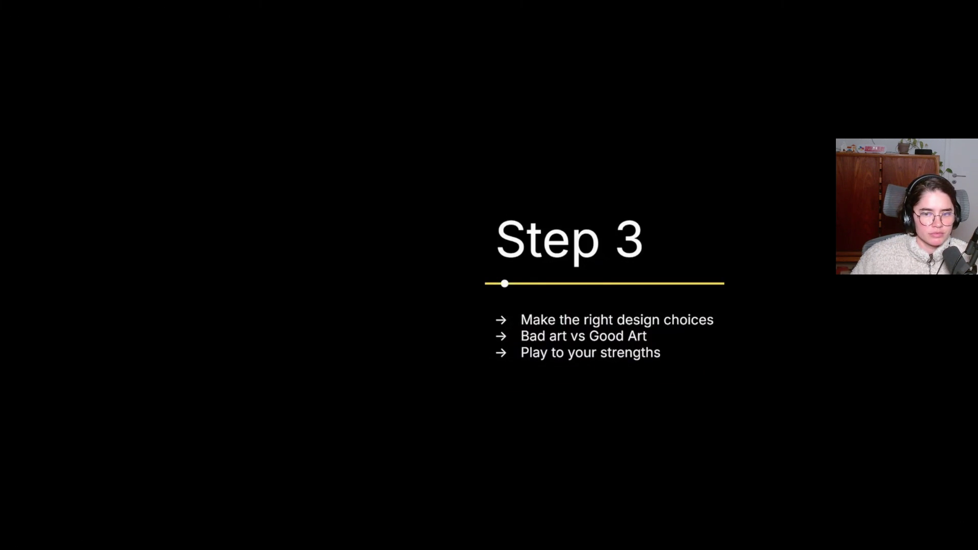
{"action": "left_click", "coordinate": [434, 331]}
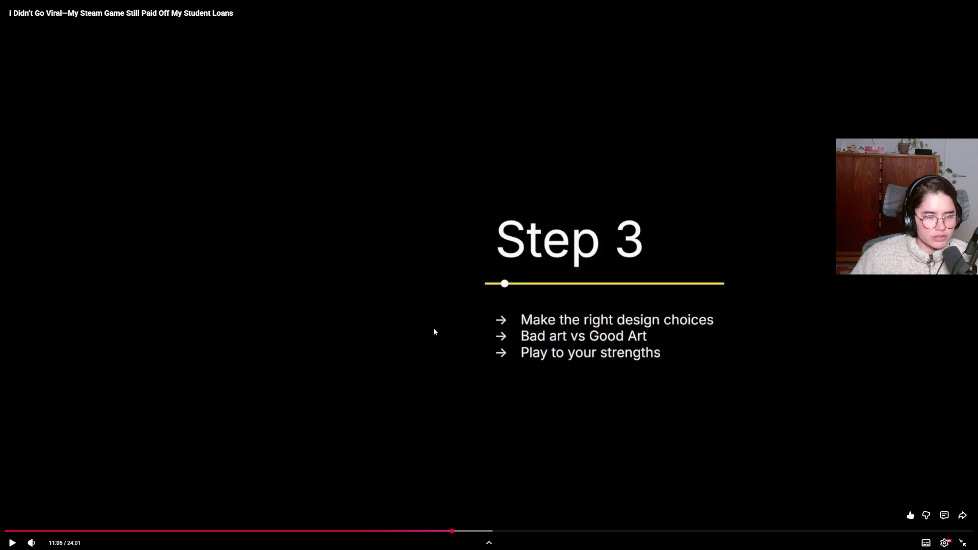
{"action": "left_click", "coordinate": [434, 332]}
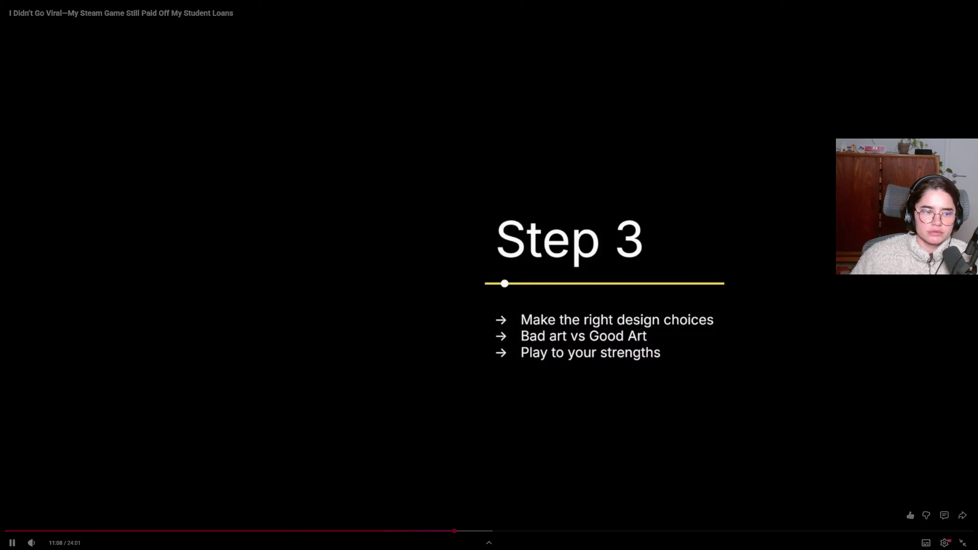
{"action": "left_click", "coordinate": [433, 331]}
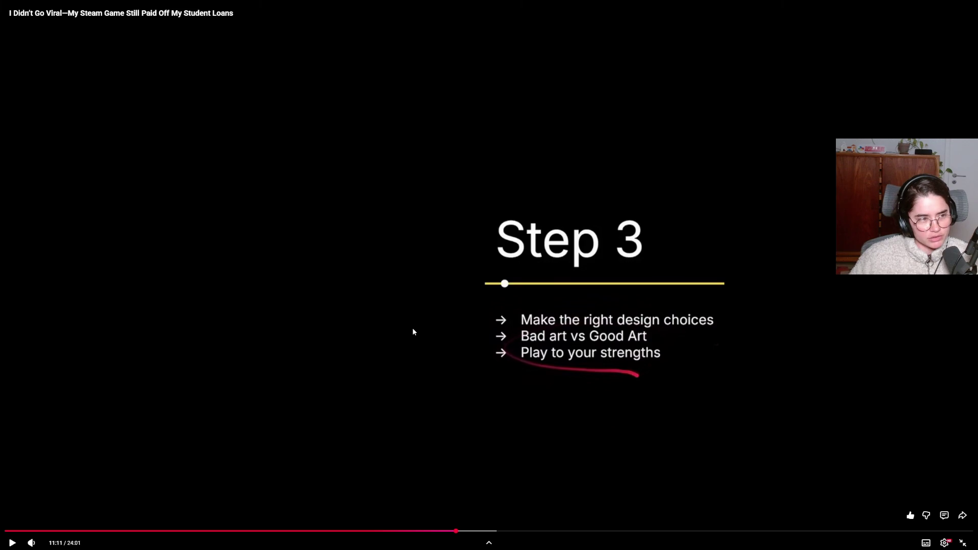
{"action": "key", "text": "space"}
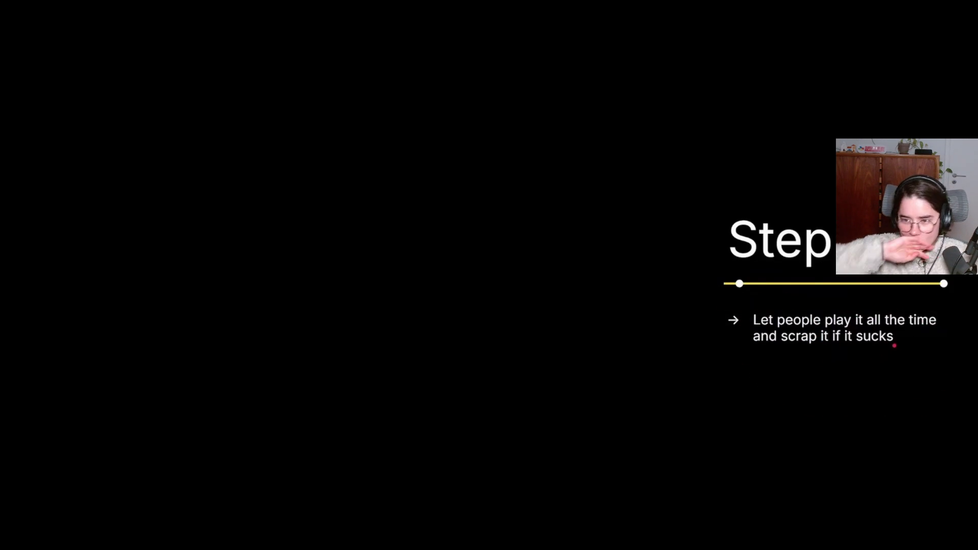
Show the full-screen player controls while the talk plays on to the Demo's 'Post to Itch' step.
{"action": "mouse_move", "coordinate": [441, 330]}
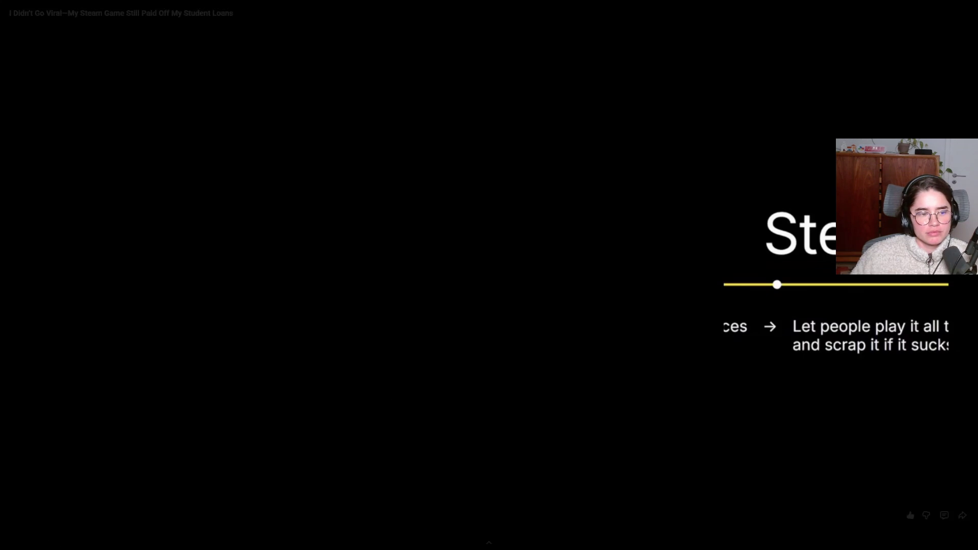
{"action": "mouse_move", "coordinate": [389, 388]}
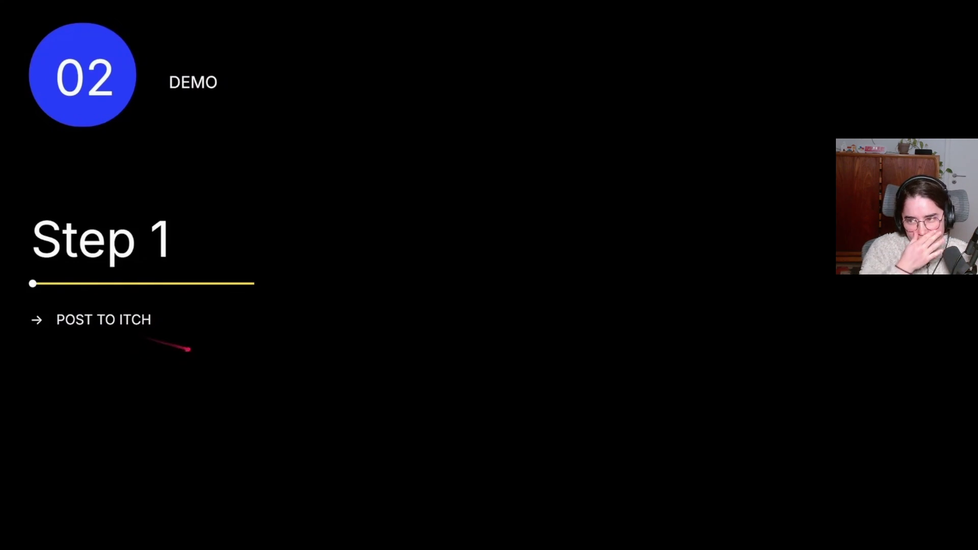
Skip ahead slightly and let the talk play through the itch.io stats to the Build a Community step.
{"action": "key", "text": "Right"}
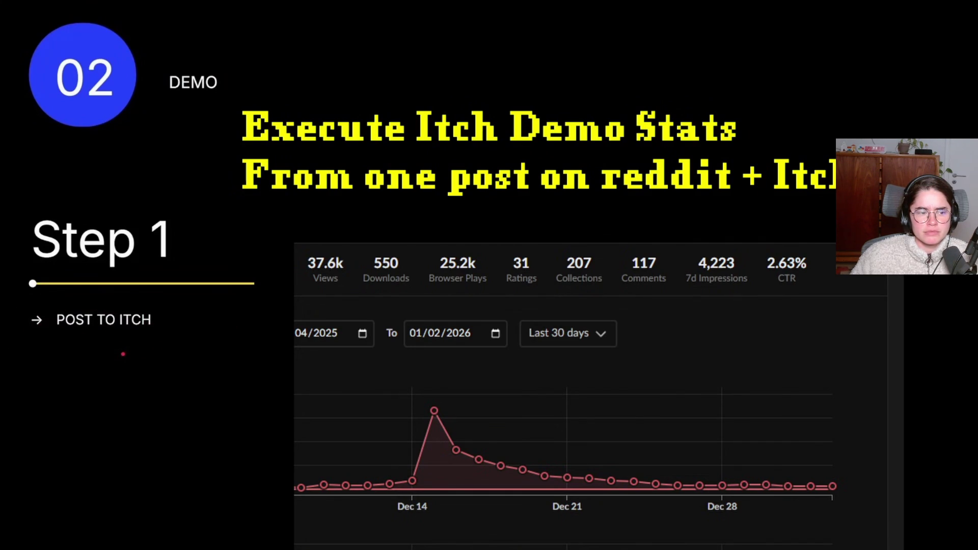
{"action": "mouse_move", "coordinate": [734, 349]}
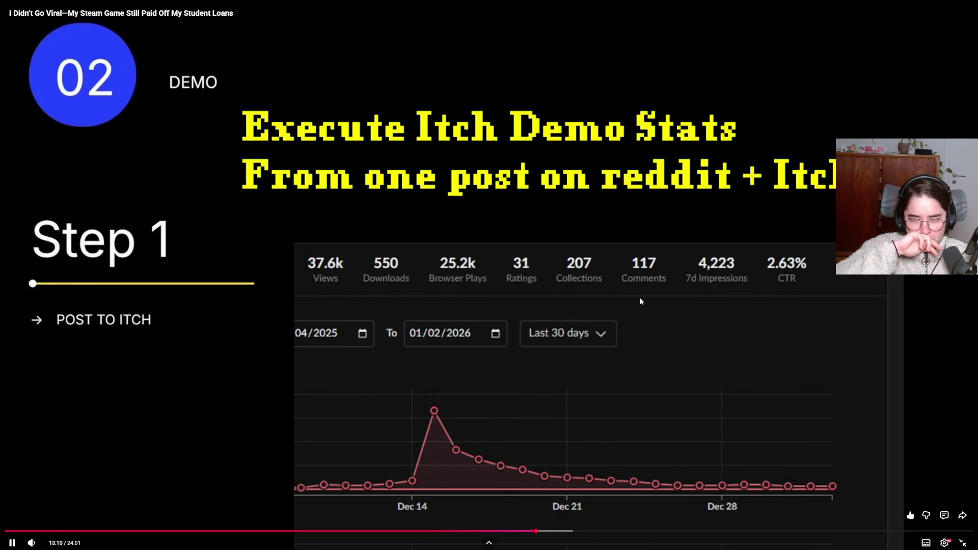
{"action": "mouse_move", "coordinate": [622, 331]}
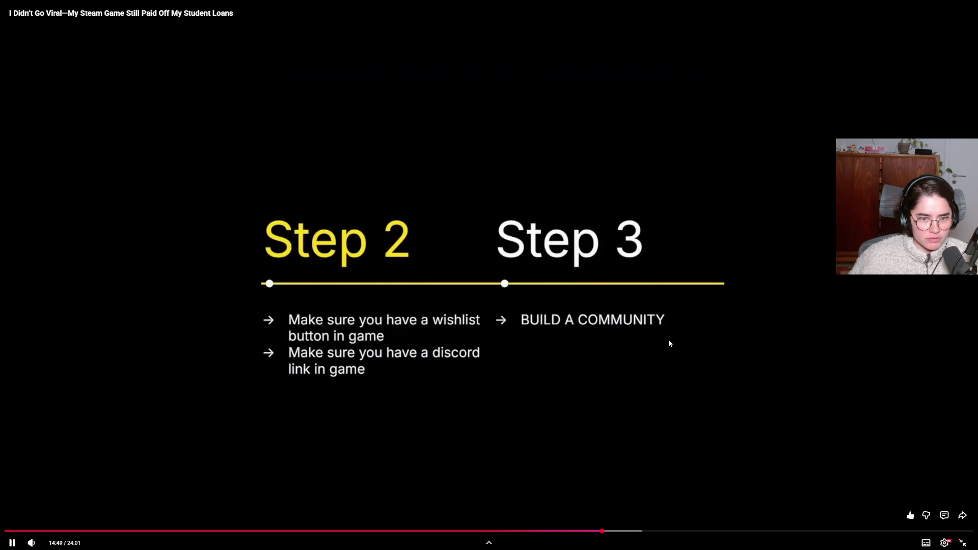
Change the talk's playback speed from 1.5 to 1.75.
{"action": "left_click", "coordinate": [944, 543]}
{"action": "left_click", "coordinate": [895, 499]}
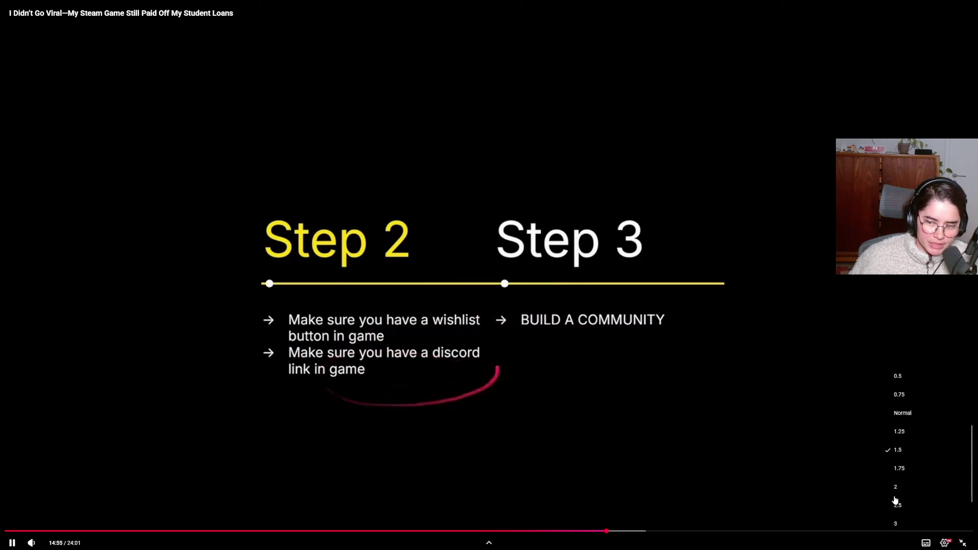
{"action": "left_click", "coordinate": [901, 436]}
{"action": "left_click", "coordinate": [668, 404]}
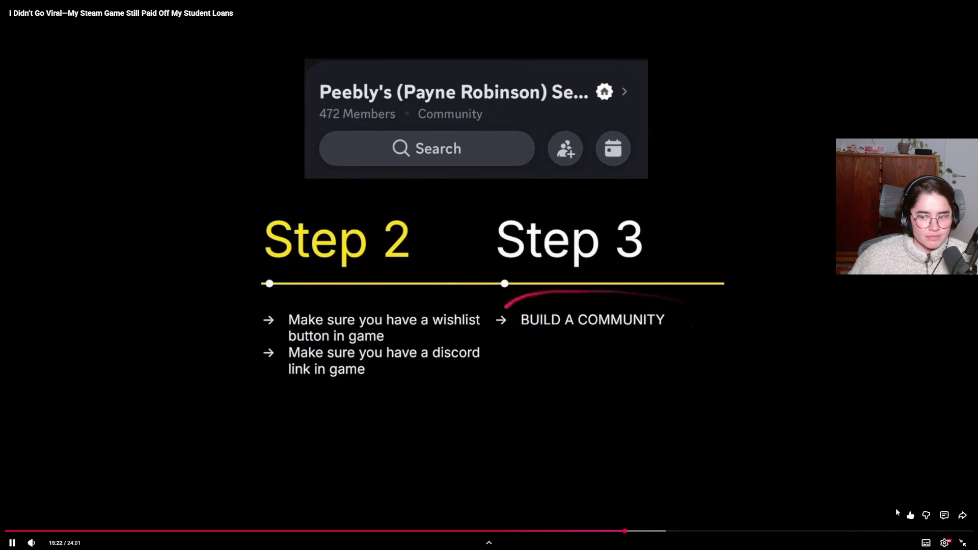
Raise the playback speed further to 2x.
{"action": "left_click", "coordinate": [944, 543]}
{"action": "left_click", "coordinate": [920, 497]}
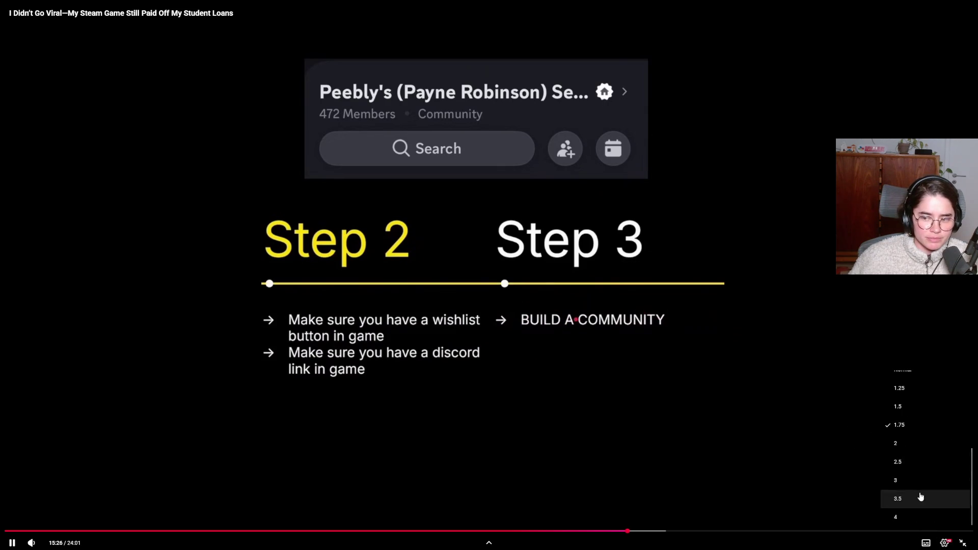
{"action": "left_click", "coordinate": [906, 448]}
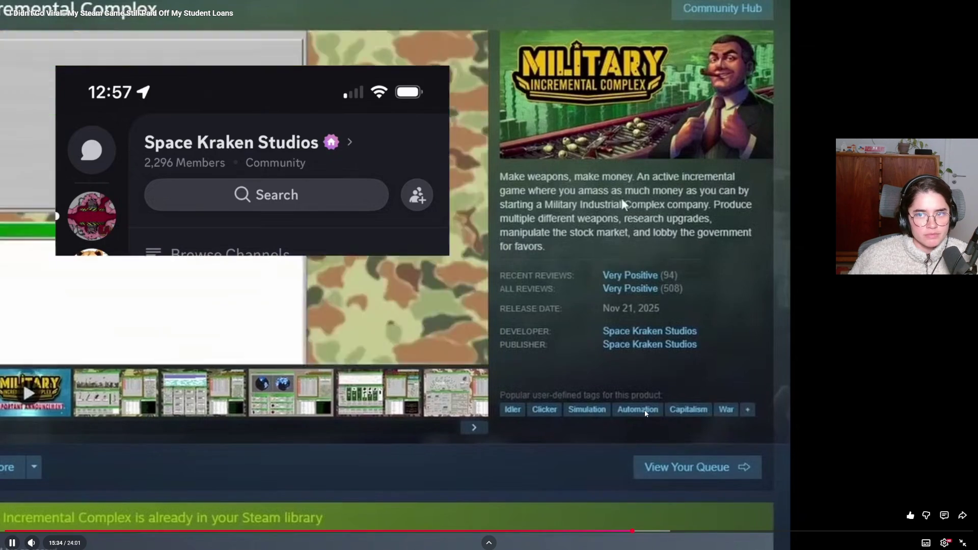
Pause the talk on the Steam store example, then resume it.
{"action": "left_click", "coordinate": [562, 377]}
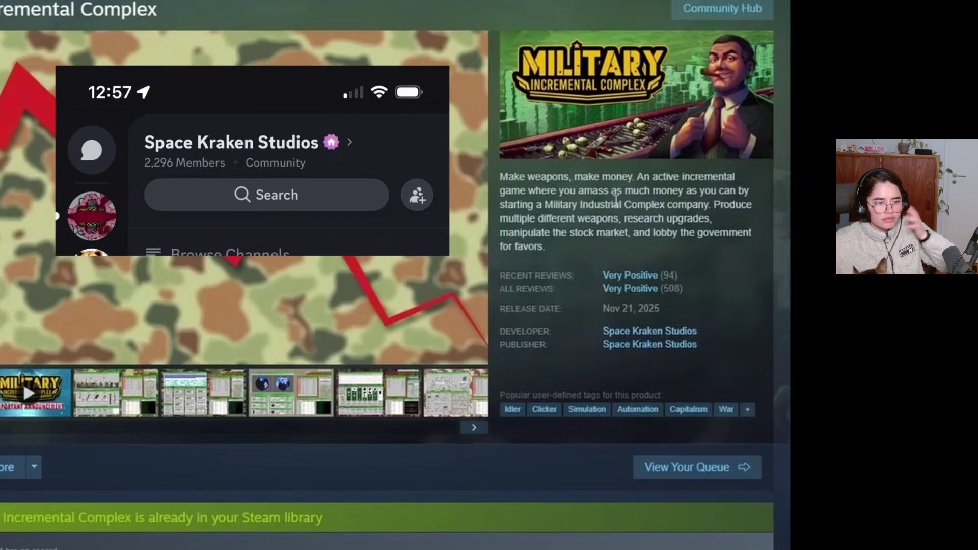
{"action": "mouse_move", "coordinate": [649, 435]}
{"action": "left_click", "coordinate": [305, 271]}
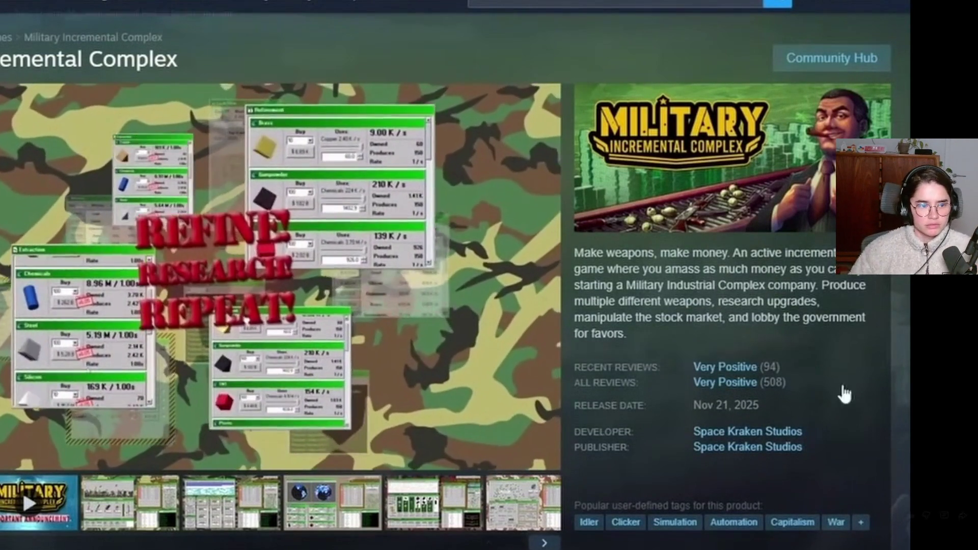
Briefly pause and resume the talk on the four-step Demo overview slide.
{"action": "mouse_move", "coordinate": [420, 293]}
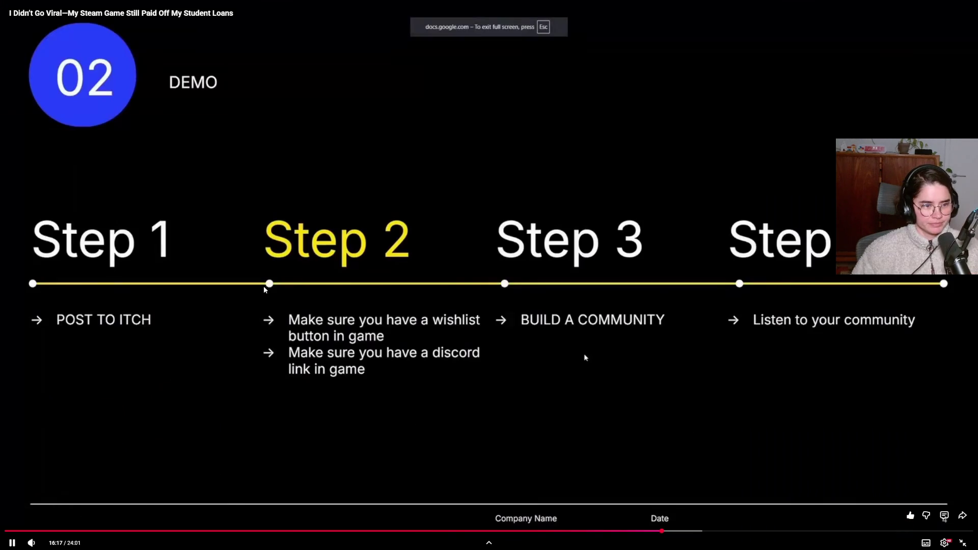
{"action": "left_click", "coordinate": [264, 286]}
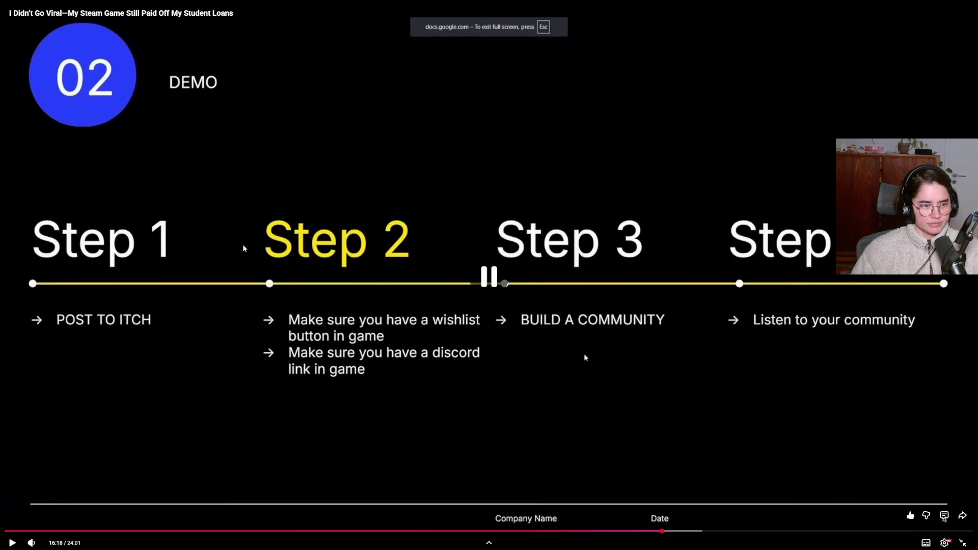
{"action": "left_click", "coordinate": [296, 290]}
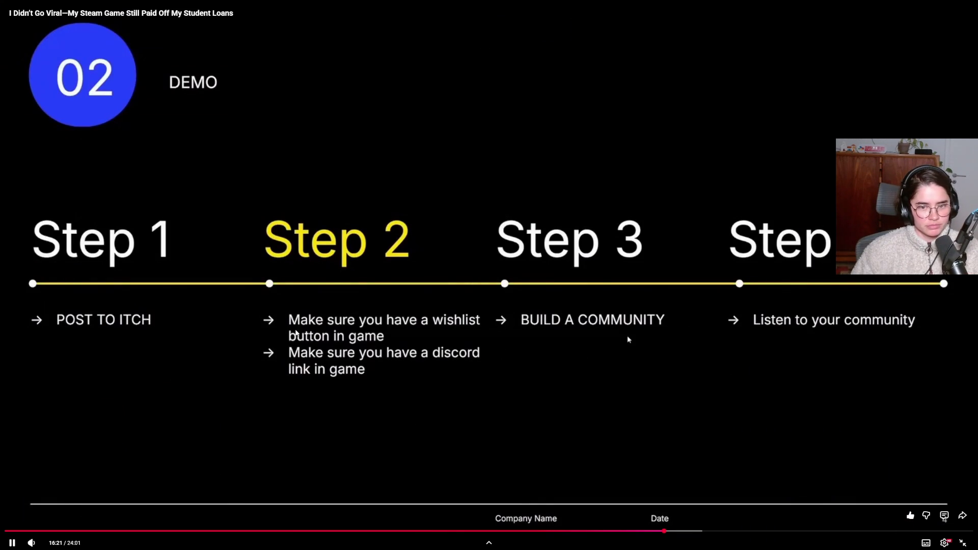